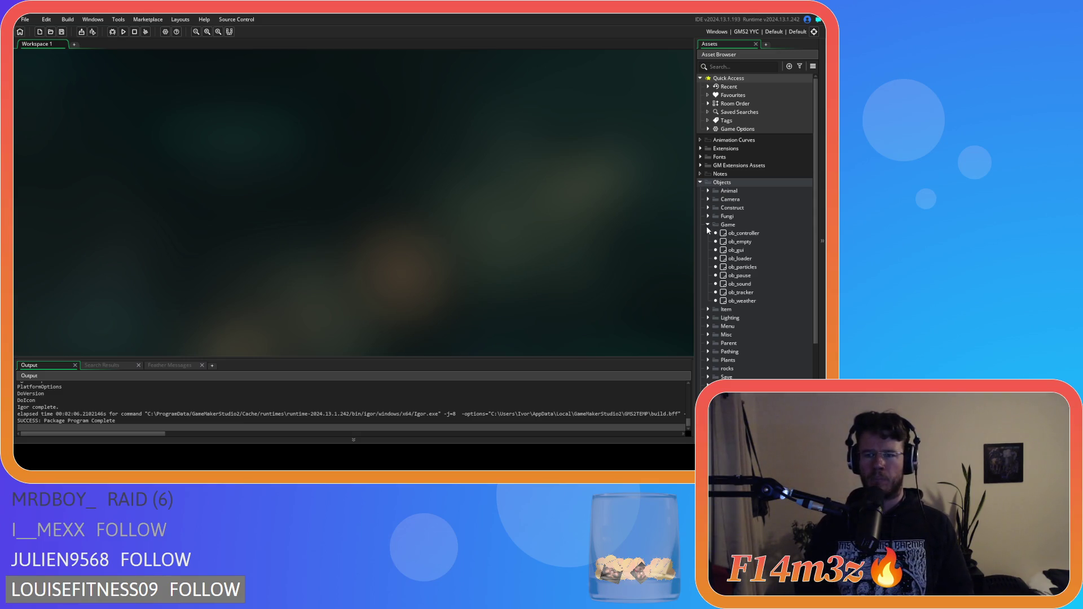
# Open ob_store from Objects > Construct and place the cursor after totalFood = 0; in its Create code
pyautogui.click(702, 225)
pyautogui.click(708, 224)
pyautogui.click(708, 191)
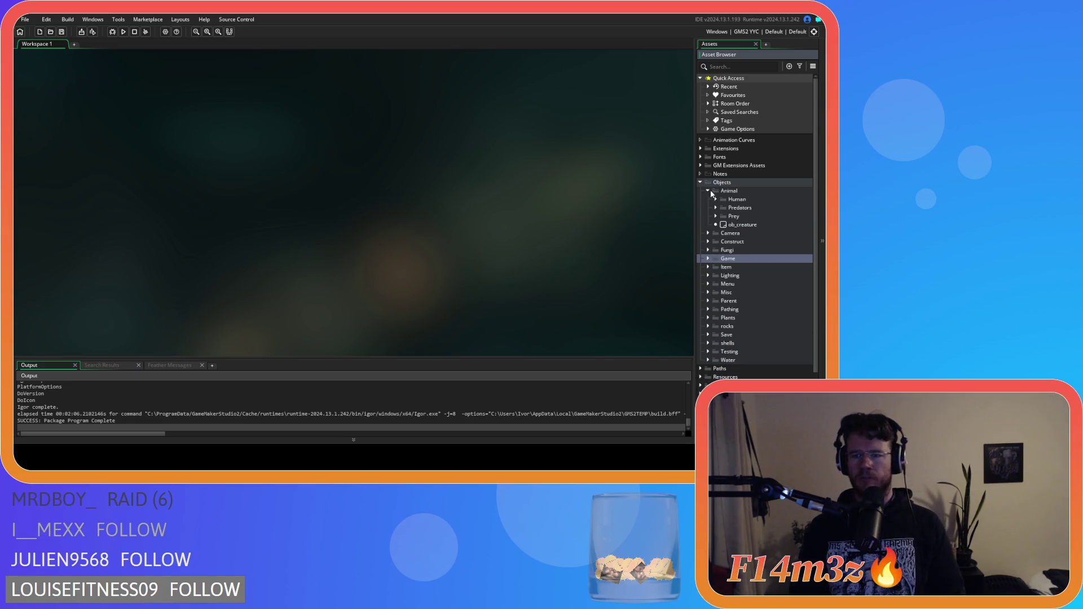
pyautogui.click(708, 190)
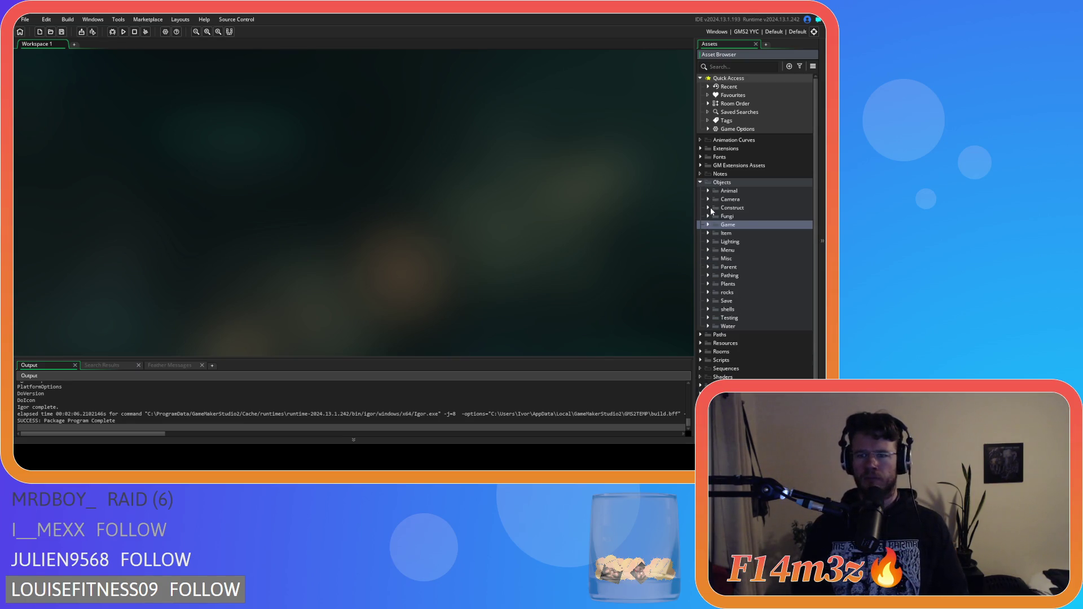
pyautogui.click(708, 207)
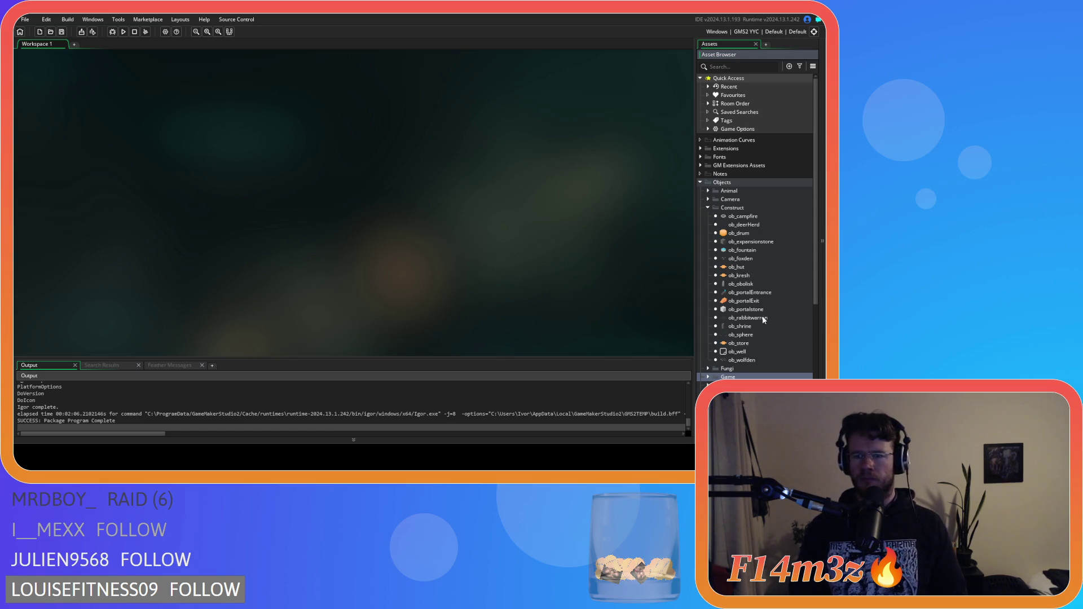
pyautogui.click(746, 345)
pyautogui.doubleClick(745, 344)
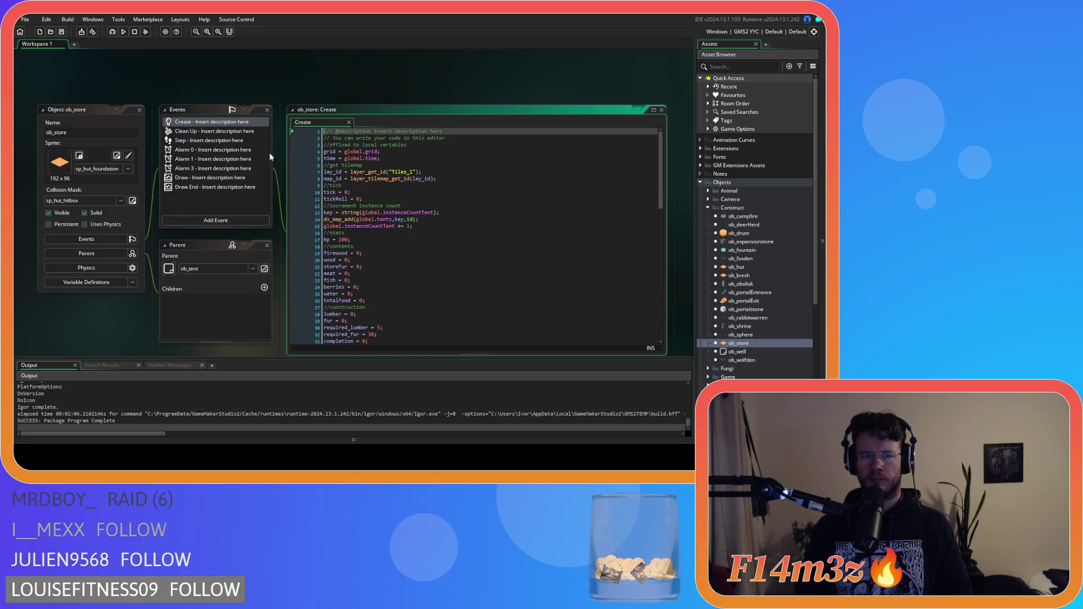
pyautogui.scroll(3, 449, 223)
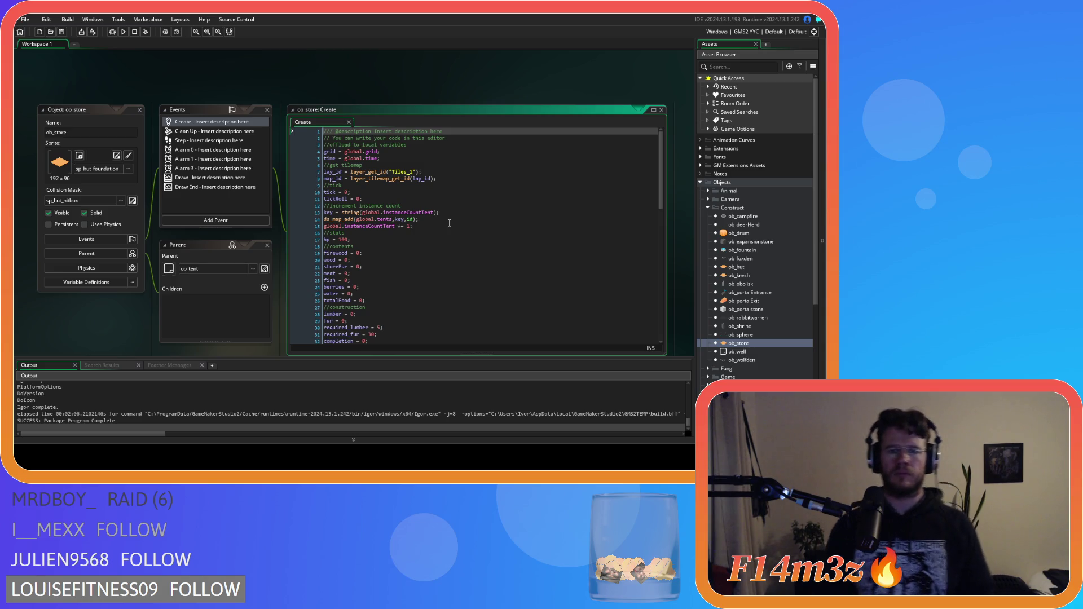
pyautogui.scroll(-4, 449, 223)
pyautogui.click(392, 215)
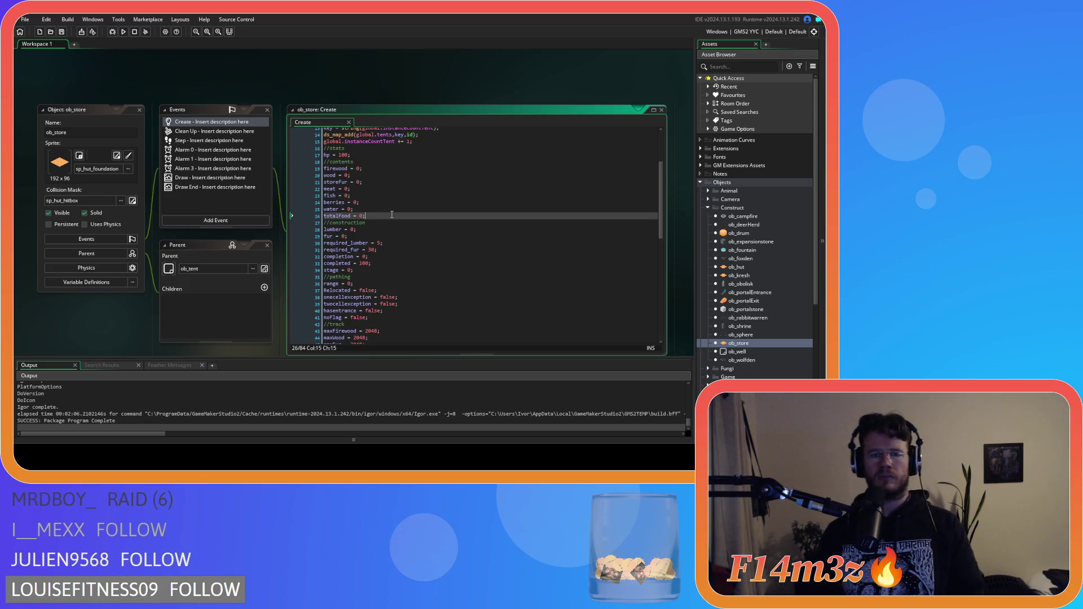
# Add an //inventory comment and global.inventory = ds_grid_create(4,2) after totalFood
pyautogui.press('Return')
pyautogui.write('inventory')
pyautogui.press('Return')
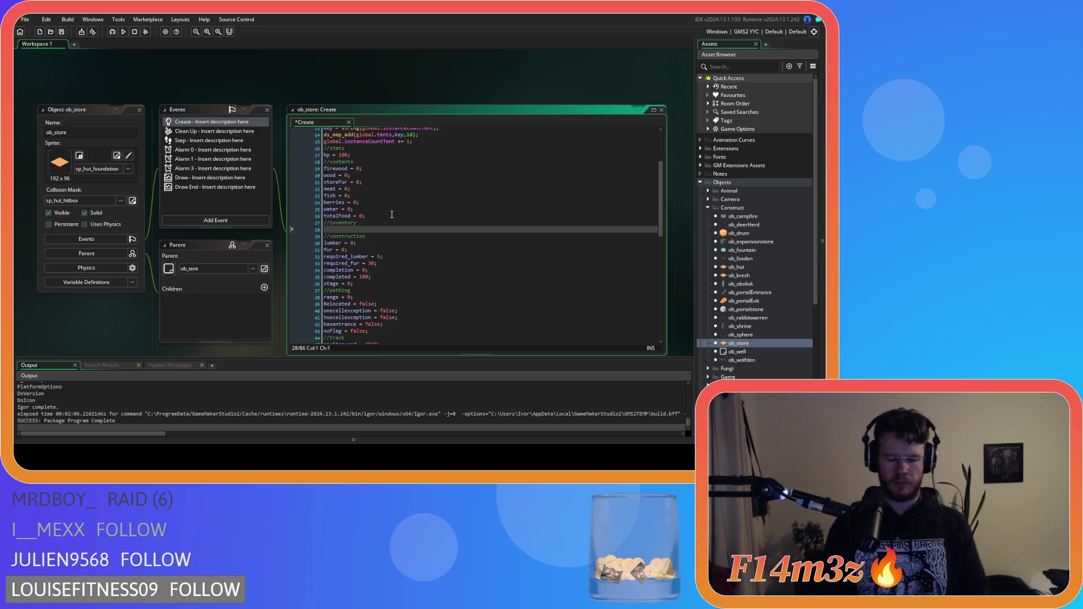
pyautogui.write('glob')
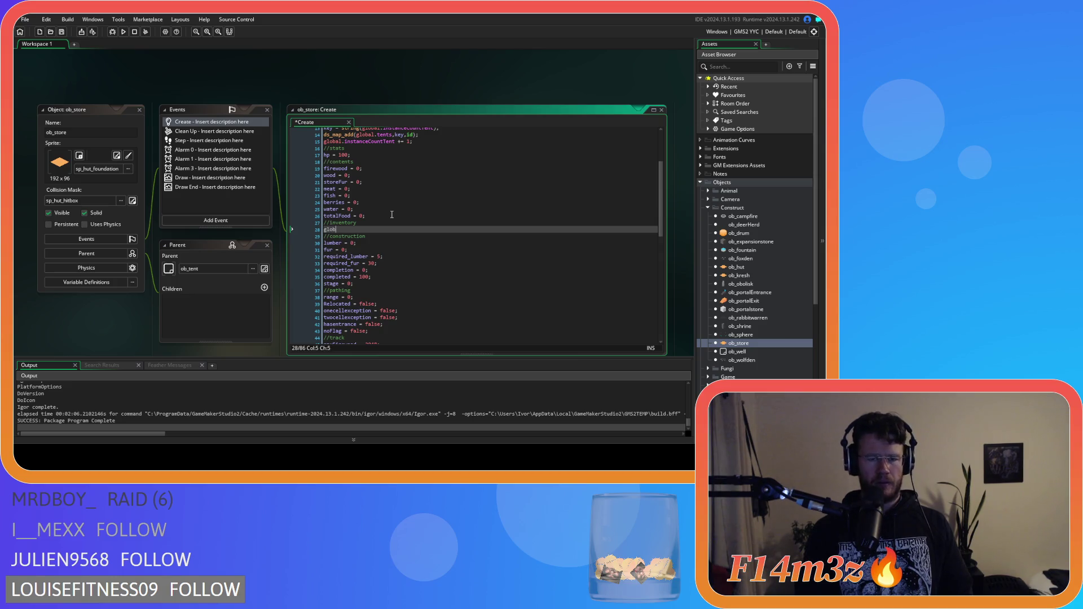
pyautogui.write('al.i')
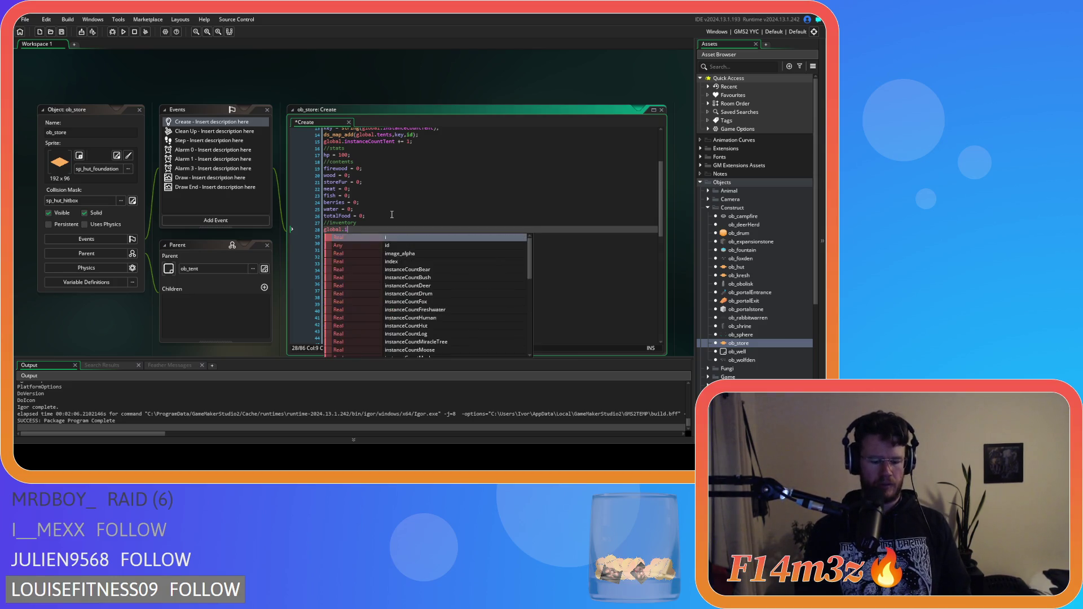
pyautogui.write('nventory =')
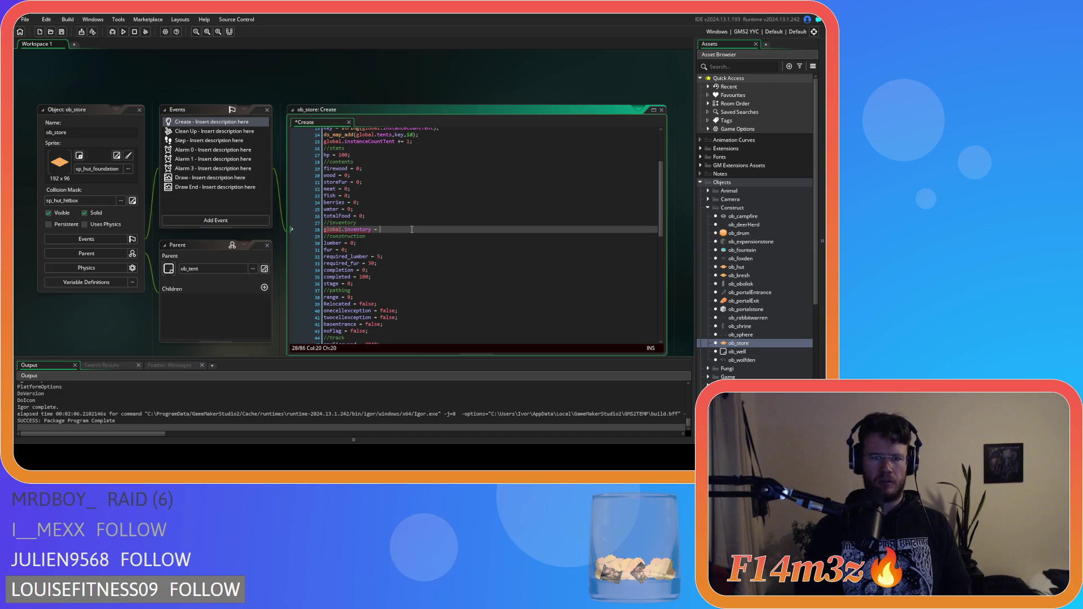
pyautogui.write('ds_grid')
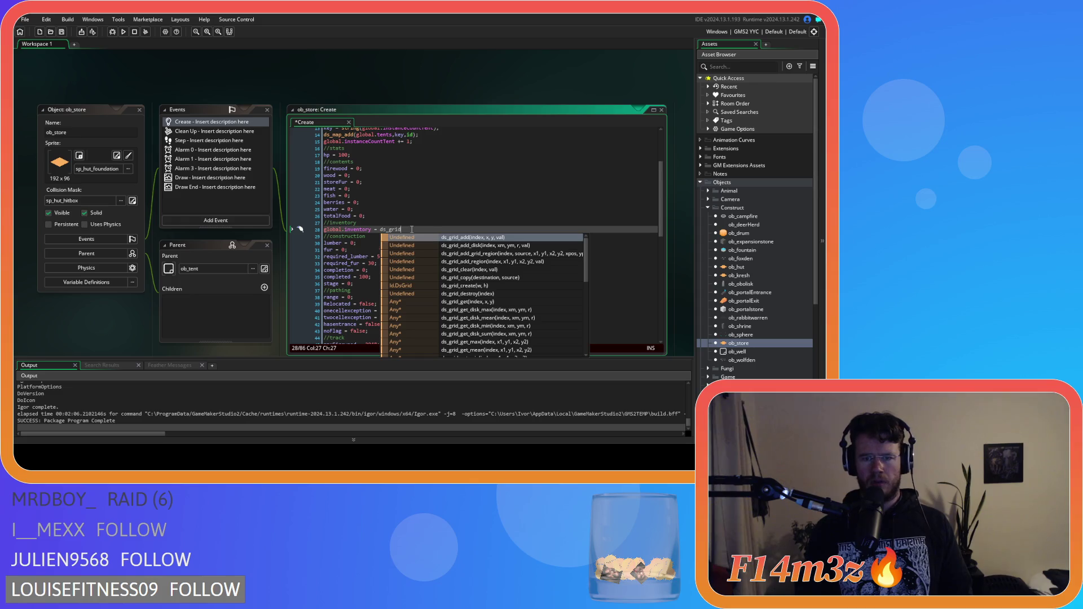
pyautogui.press('Down')
pyautogui.press('Down')
pyautogui.press('Down')
pyautogui.press('Return')
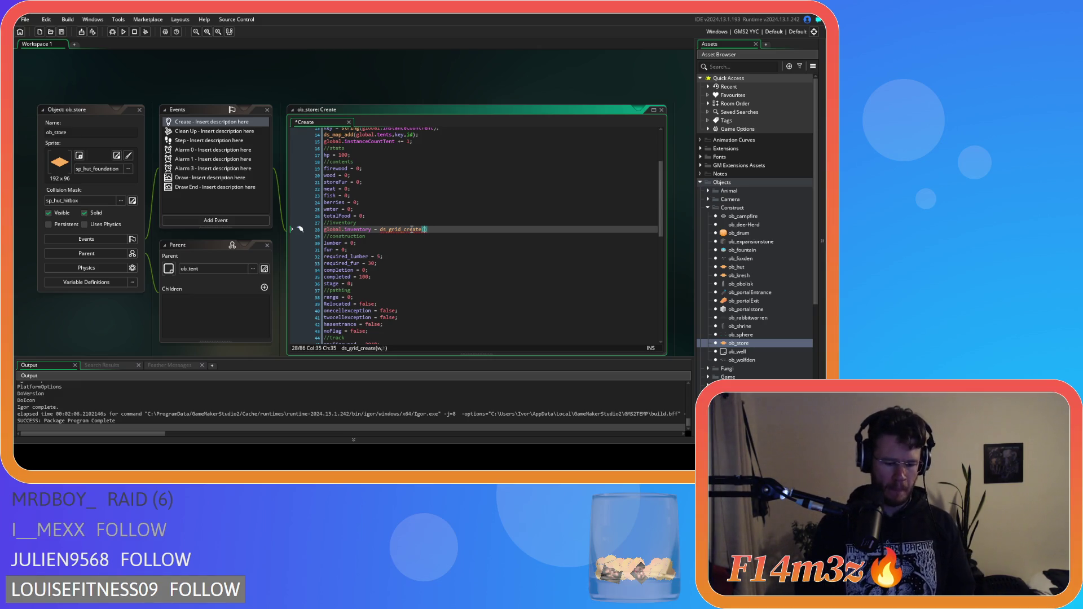
pyautogui.write('4,2)')
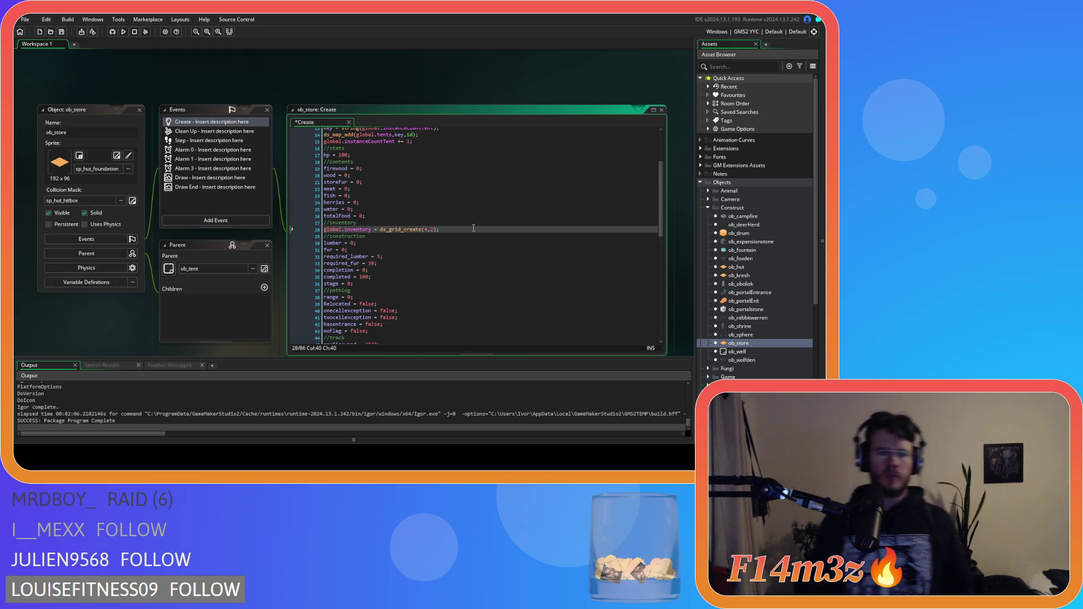
# Start a new line below the grid, trying the words struct and meat before erasing them
pyautogui.press('Return')
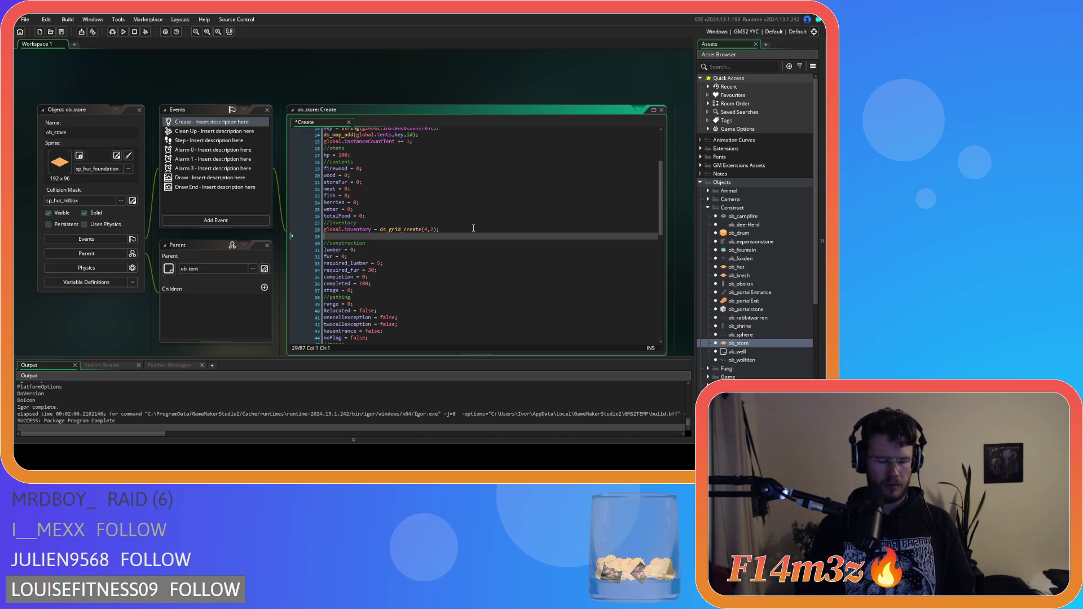
pyautogui.write('struct')
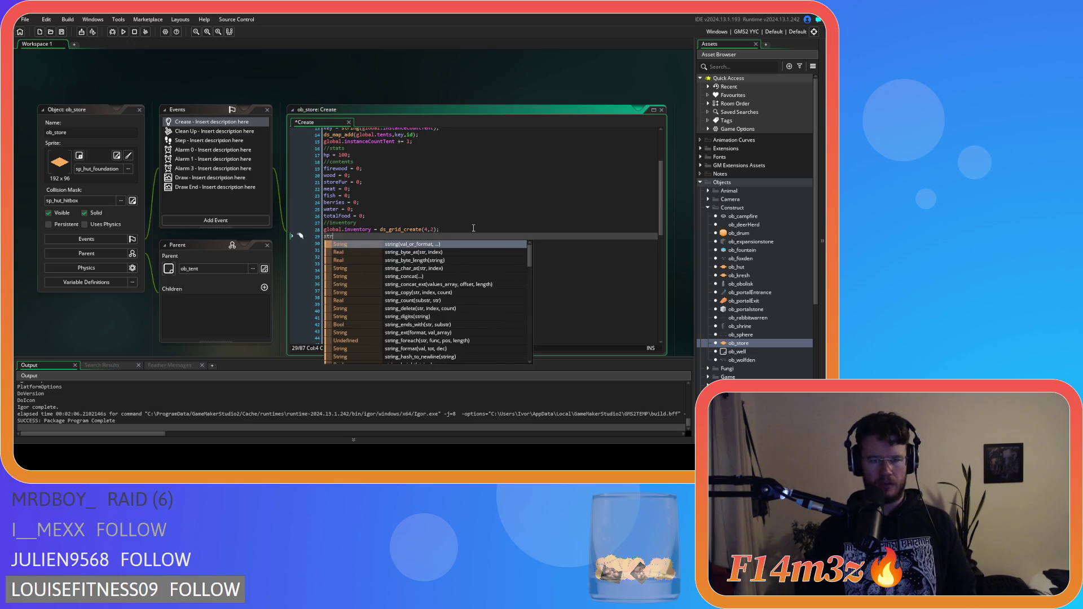
pyautogui.press('BackSpace')
pyautogui.press('BackSpace')
pyautogui.press('BackSpace')
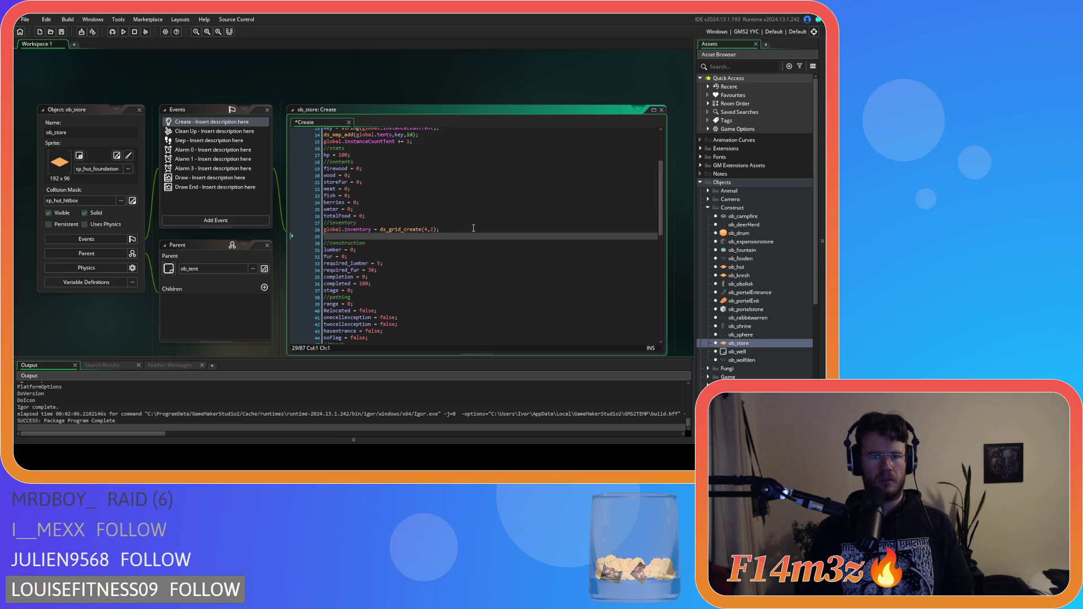
pyautogui.write('meat')
pyautogui.press('BackSpace')
pyautogui.press('BackSpace')
pyautogui.press('BackSpace')
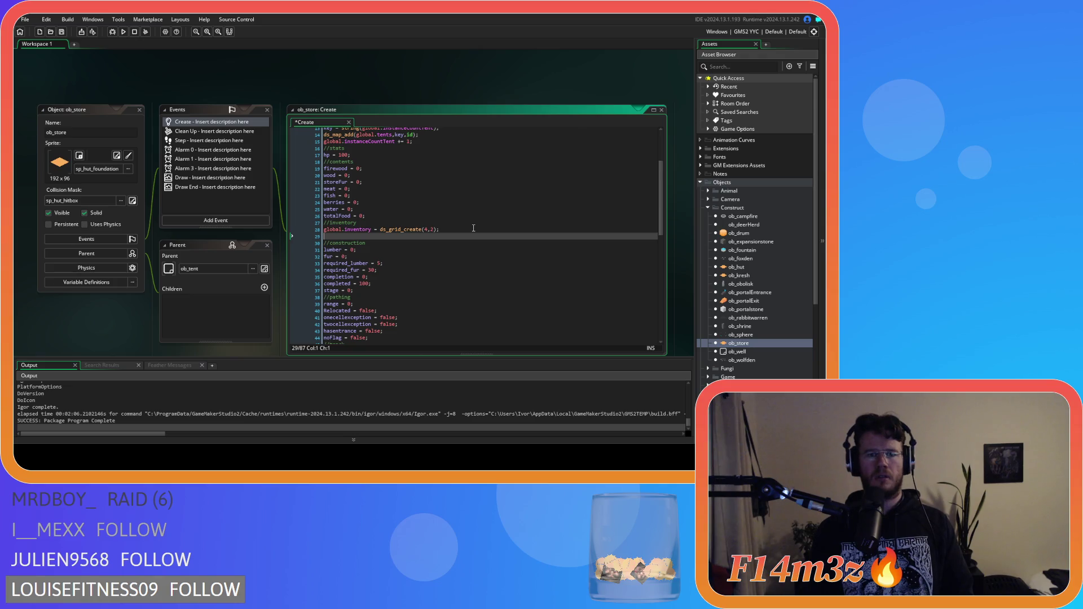
pyautogui.click(370, 208)
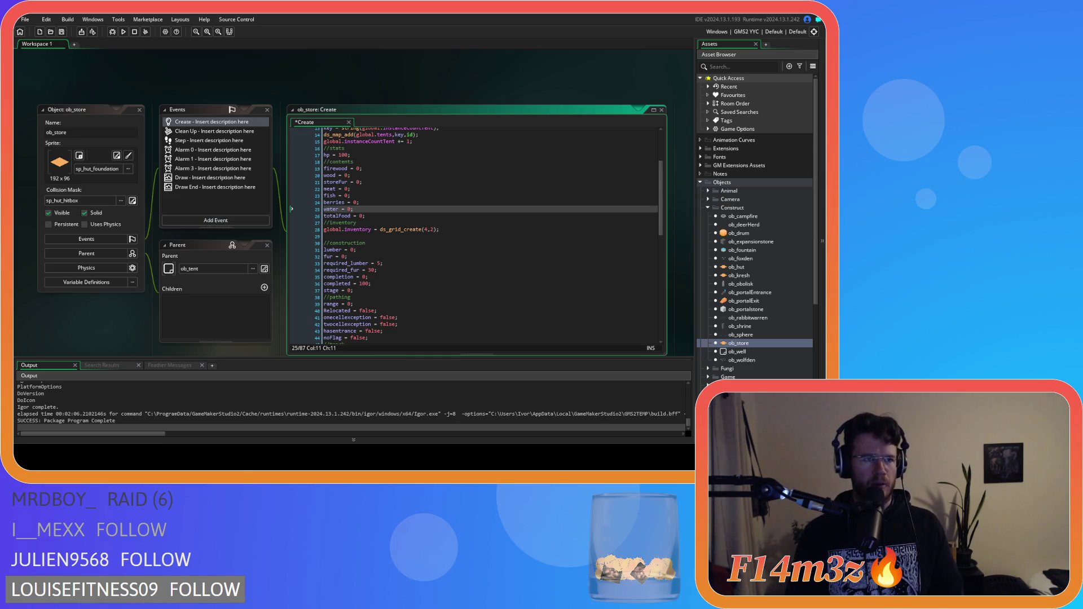
pyautogui.moveTo(354, 209); pyautogui.dragTo(313, 166)
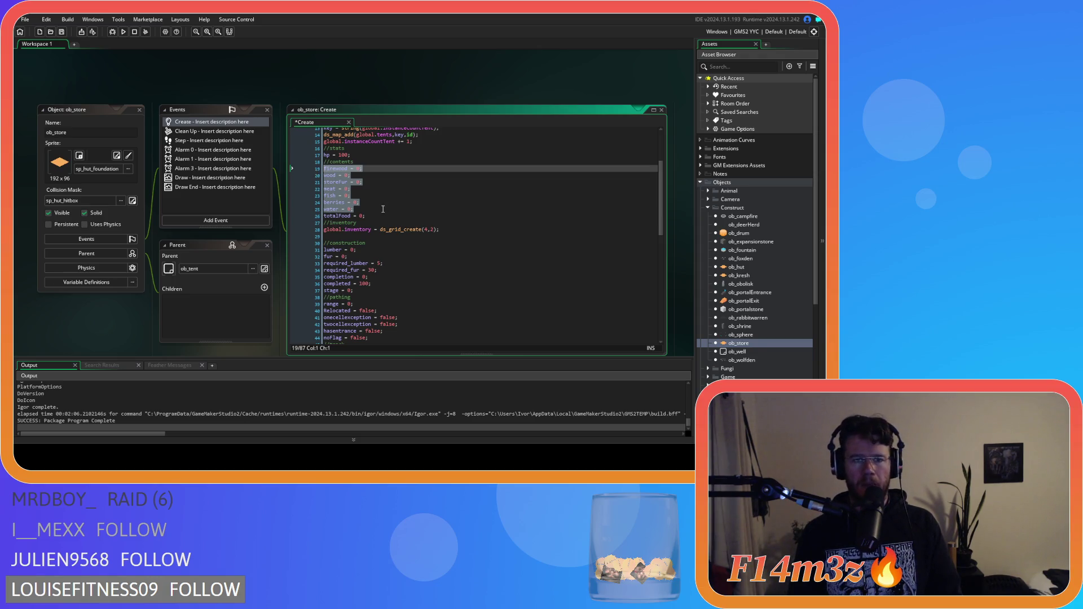
pyautogui.click(355, 234)
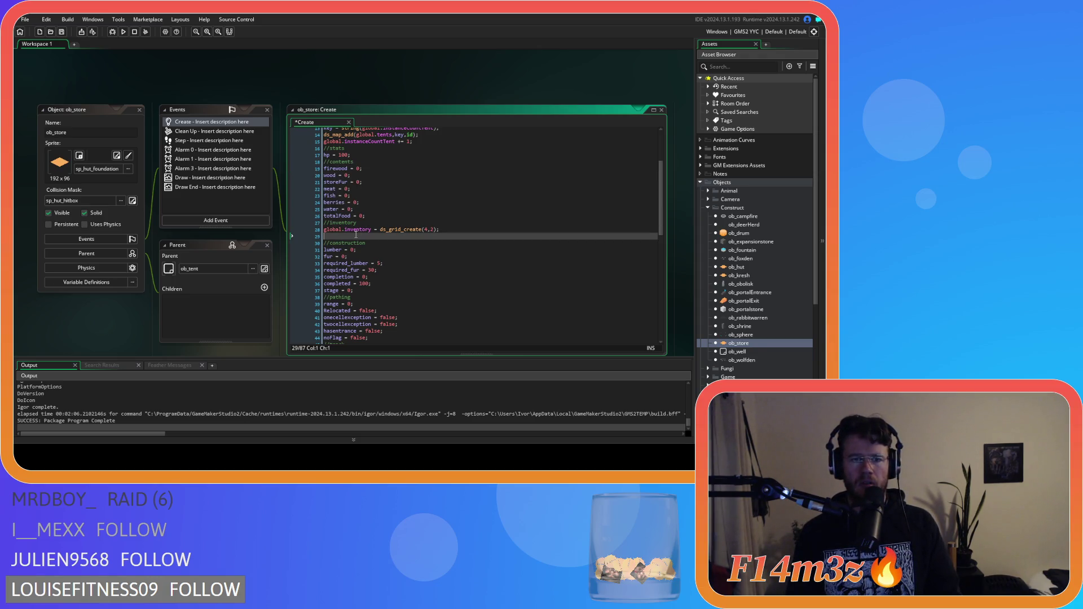
pyautogui.moveTo(363, 207); pyautogui.dragTo(301, 164)
pyautogui.hotkey('ctrl', 'c')
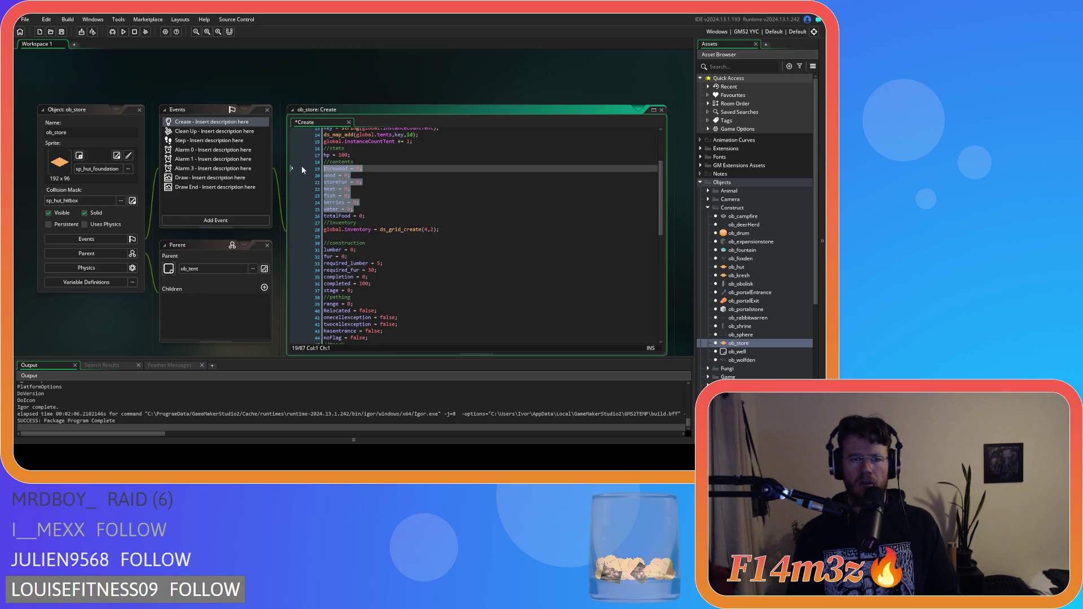
pyautogui.press('BackSpace')
pyautogui.click(332, 189)
pyautogui.hotkey('ctrl', 'v')
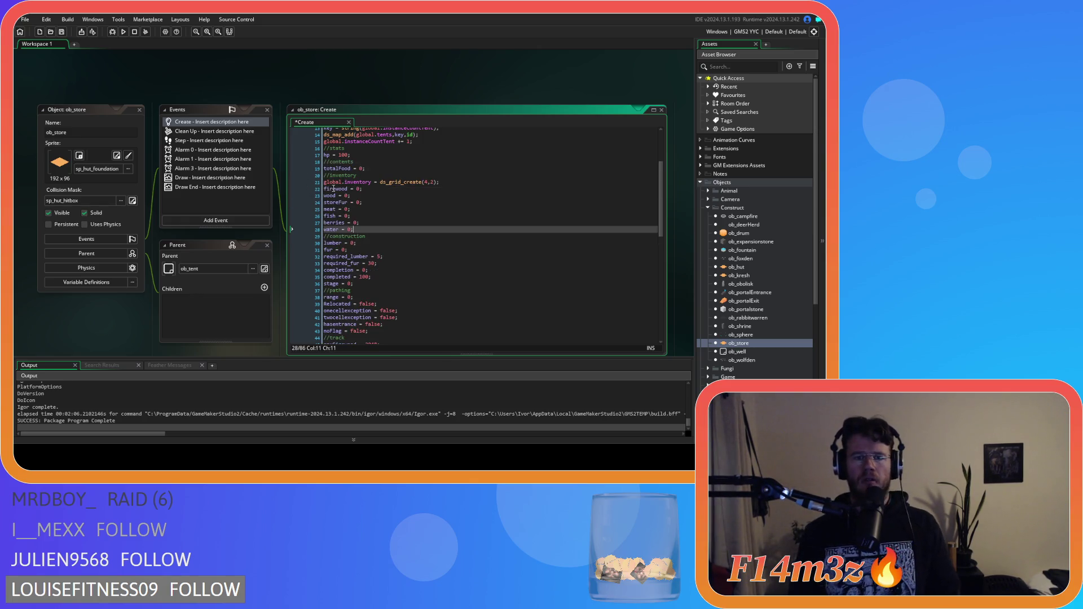
pyautogui.doubleClick(359, 189)
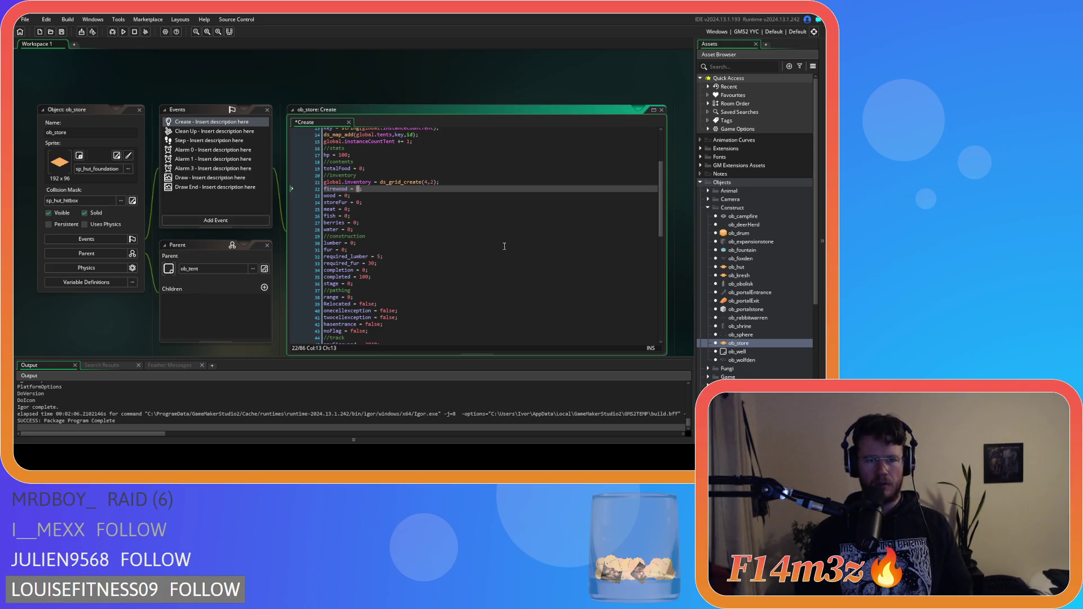
pyautogui.hotkey('ctrl', 'z')
pyautogui.hotkey('ctrl', 'z')
pyautogui.hotkey('ctrl', 'z')
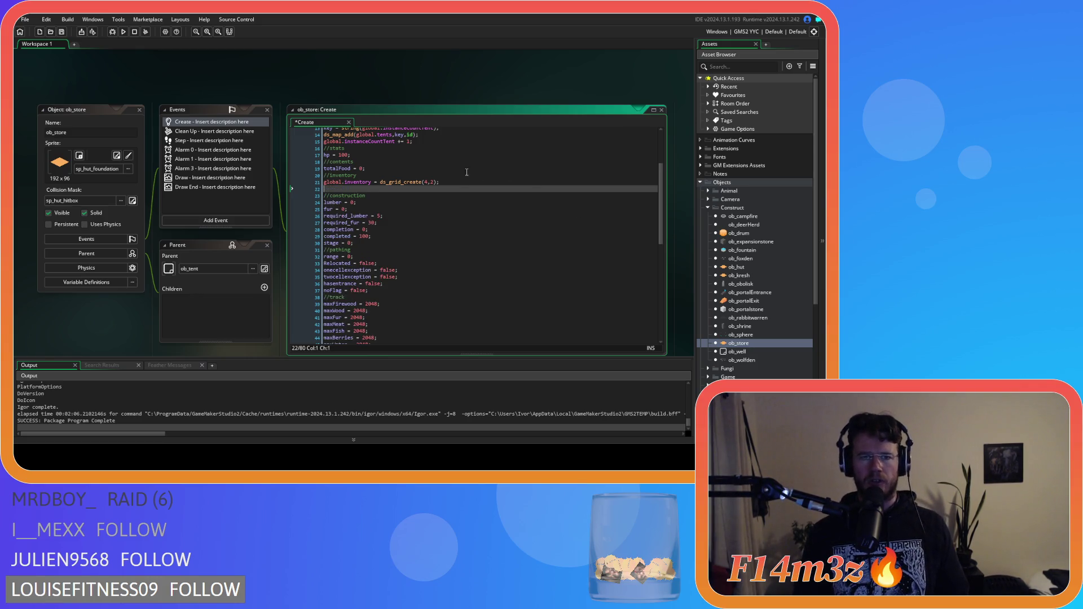
pyautogui.hotkey('ctrl', 'z')
pyautogui.hotkey('ctrl', 'z')
pyautogui.hotkey('ctrl', 'z')
pyautogui.hotkey('ctrl', 'z')
pyautogui.hotkey('ctrl', 'z')
pyautogui.hotkey('ctrl', 'z')
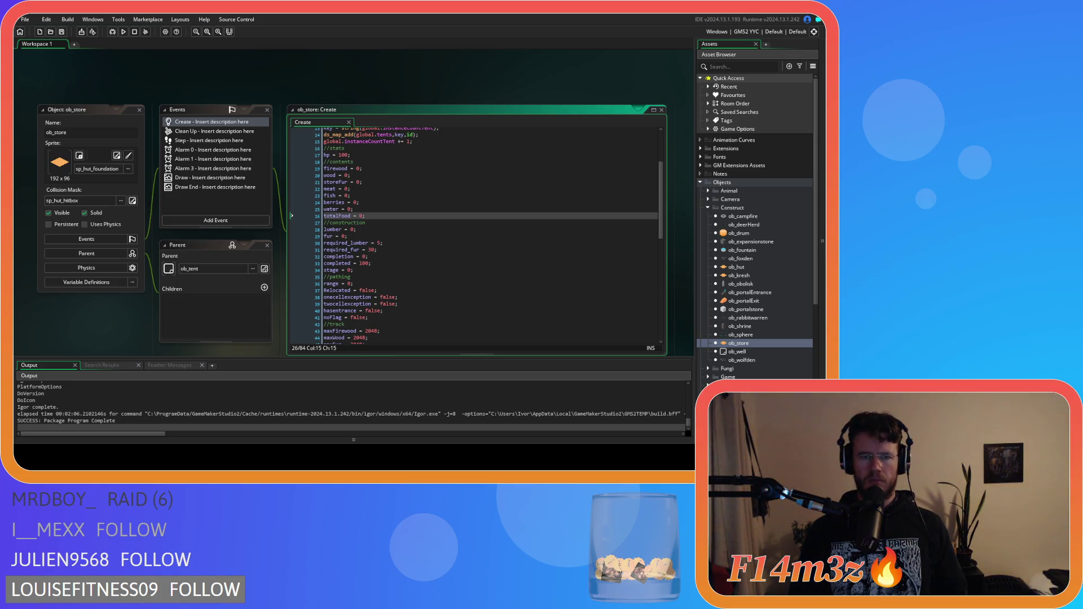
# Re-add //inventory and global.inventory = ds_grid_create(4,2); after totalFood
pyautogui.click(390, 216)
pyautogui.press('Return')
pyautogui.write('//inventory')
pyautogui.press('Return')
pyautogui.write('global.inventory = ds_grid_create(4,2);')
pyautogui.press('Return')
pyautogui.write('struct')
pyautogui.press('BackSpace')
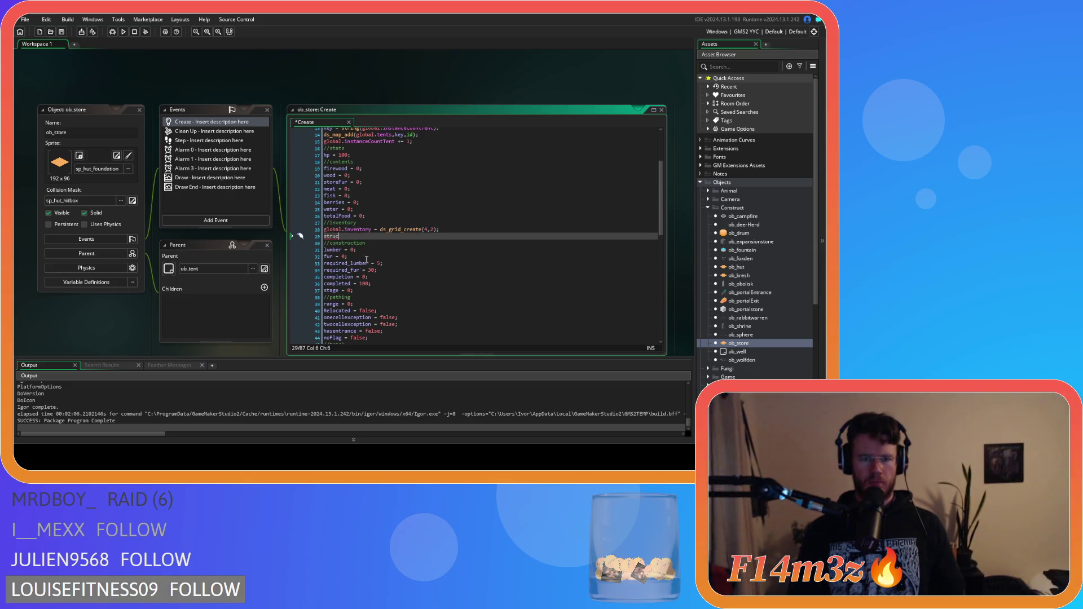
pyautogui.press('BackSpace')
pyautogui.press('BackSpace')
pyautogui.press('BackSpace')
pyautogui.write('meat')
pyautogui.hotkey('ctrl', 'z')
pyautogui.hotkey('ctrl', 'z')
pyautogui.hotkey('ctrl', 'z')
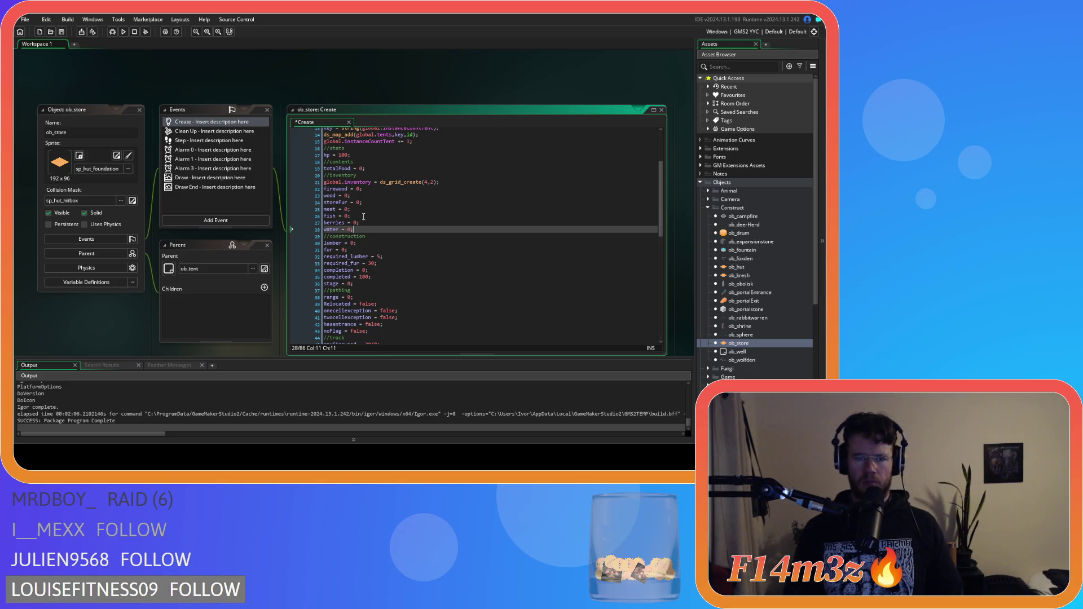
# Move the berries line directly under the inventory grid line
pyautogui.click(309, 223)
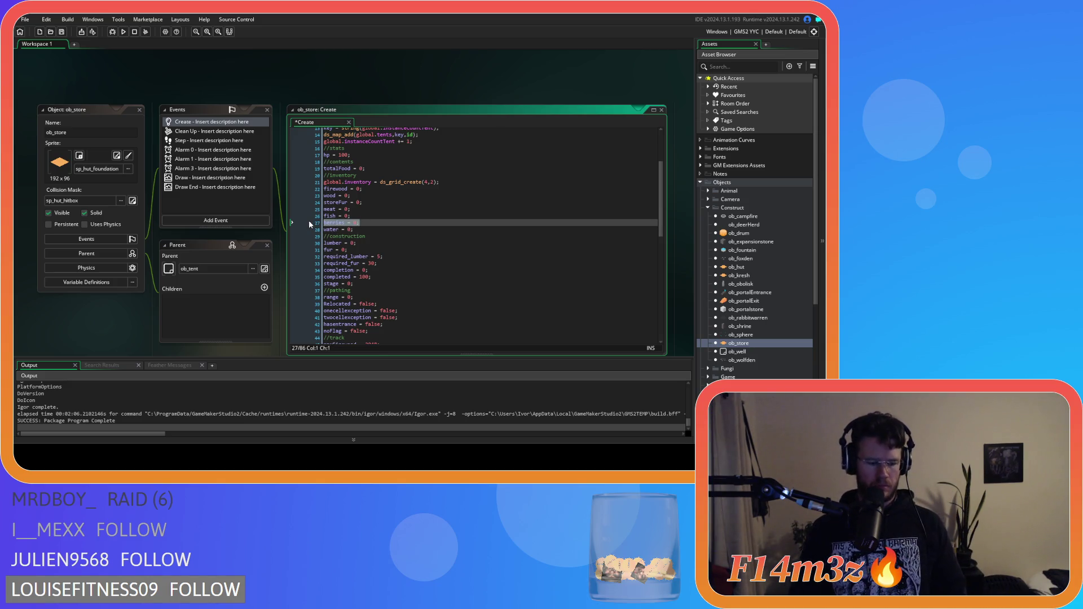
pyautogui.press('Delete')
pyautogui.click(458, 183)
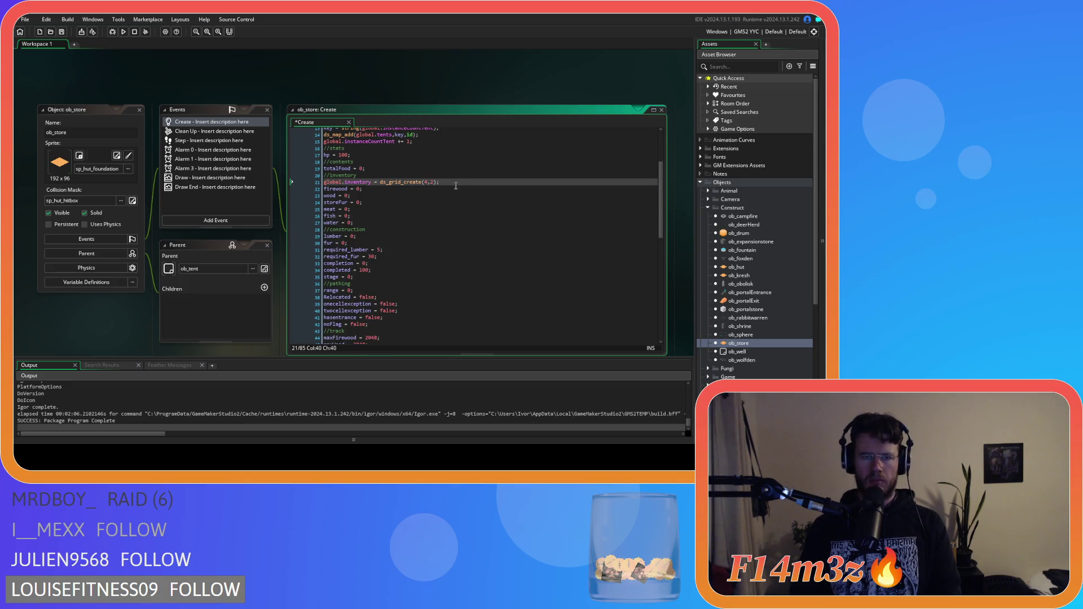
pyautogui.press('Return')
pyautogui.write('berries = 0;')
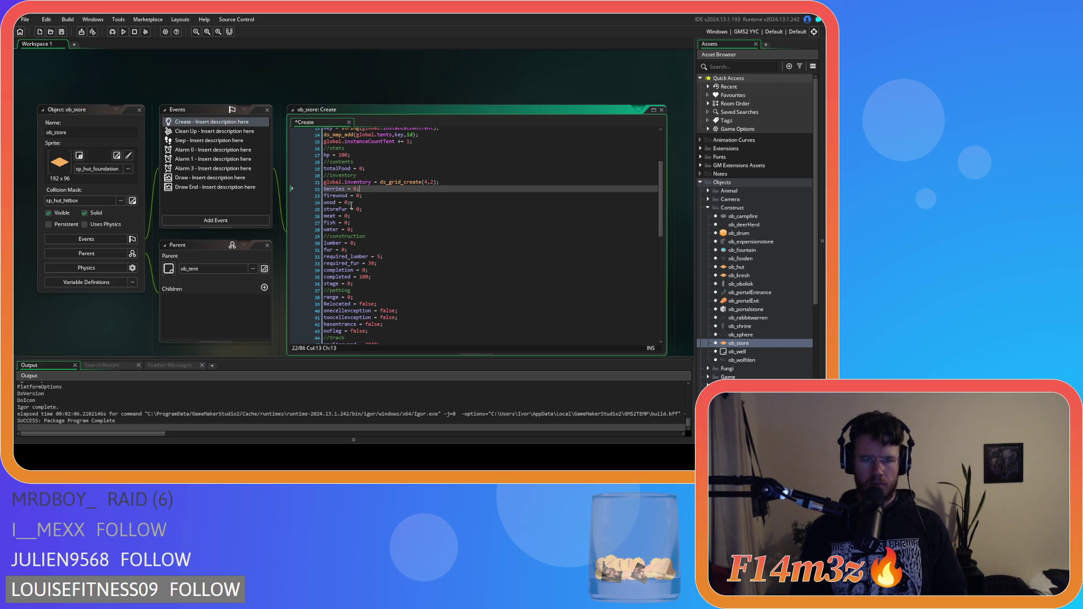
# Put fish = 0; after firewood and move meat after fish
pyautogui.moveTo(350, 223); pyautogui.dragTo(312, 223)
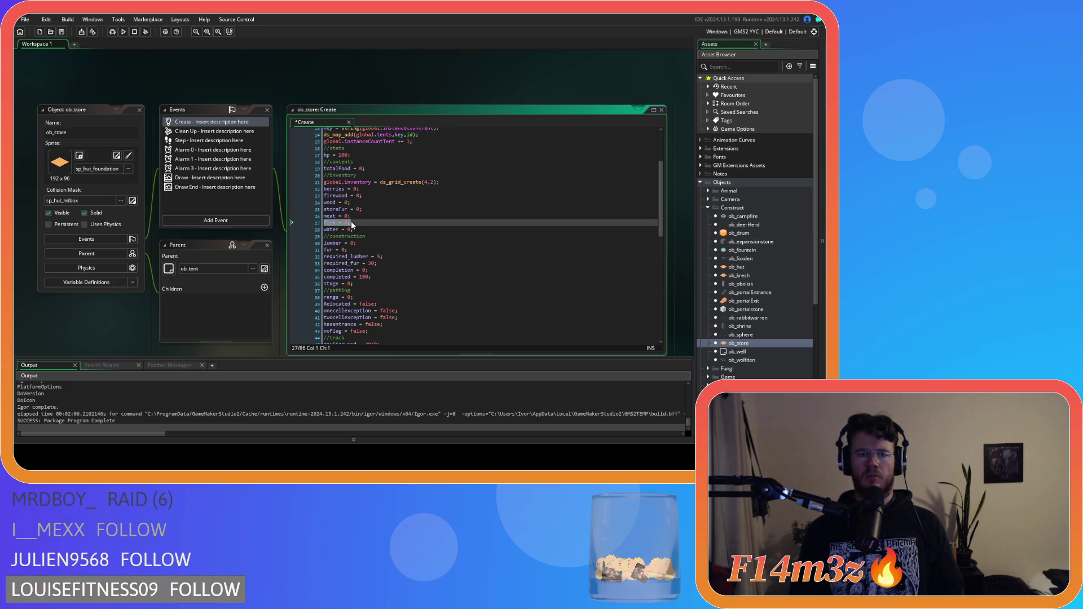
pyautogui.press('BackSpace')
pyautogui.hotkey('alt', 'Up')
pyautogui.hotkey('alt', 'Up')
pyautogui.hotkey('alt', 'Up')
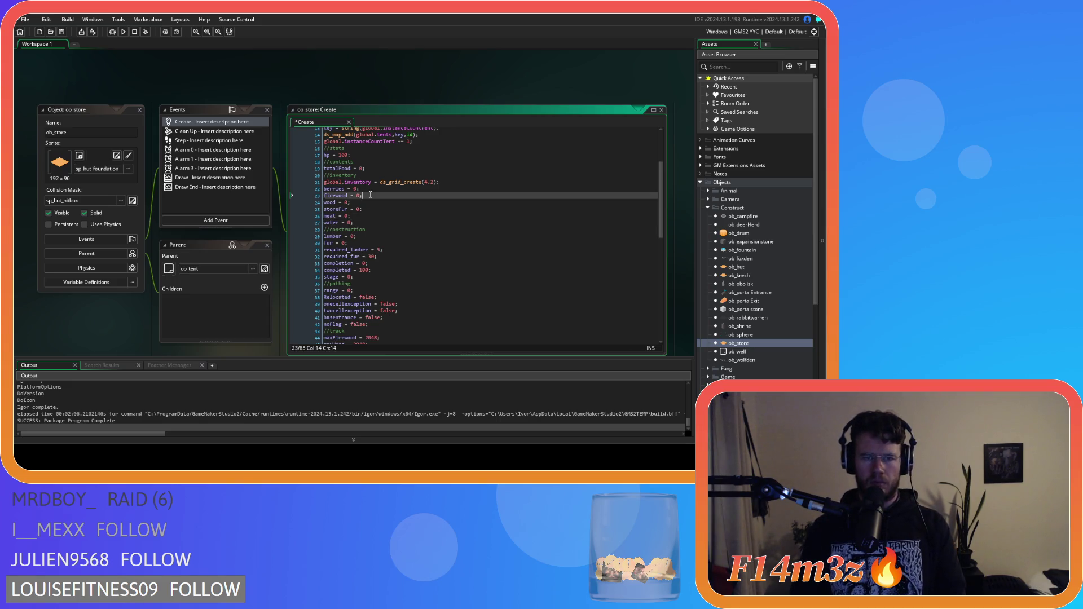
pyautogui.write('fish = 0;')
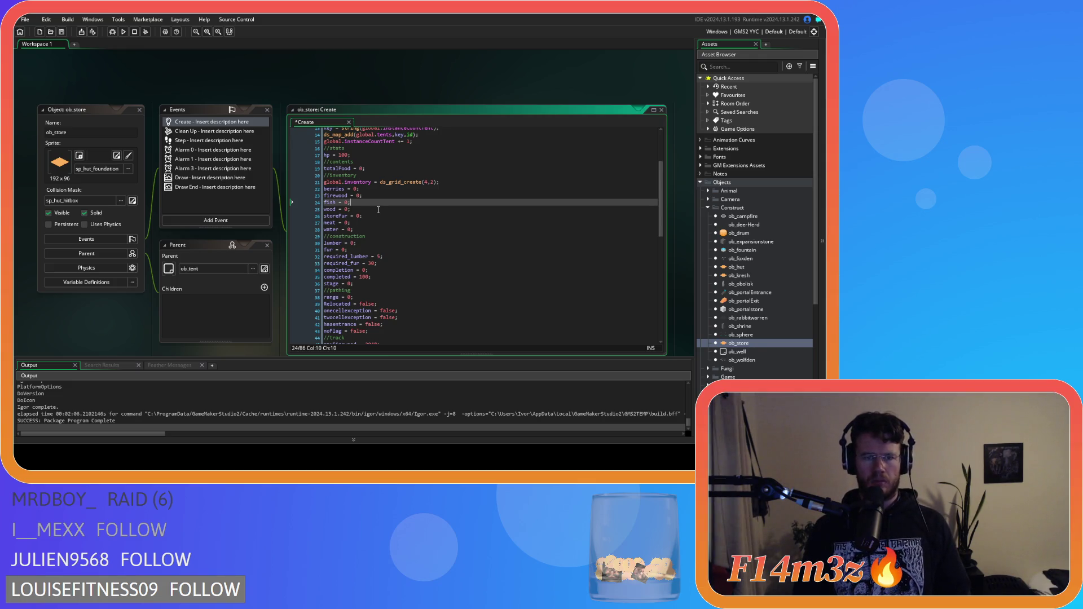
pyautogui.click(362, 222)
pyautogui.hotkey('shift', 'Home')
pyautogui.press('BackSpace')
pyautogui.press('BackSpace')
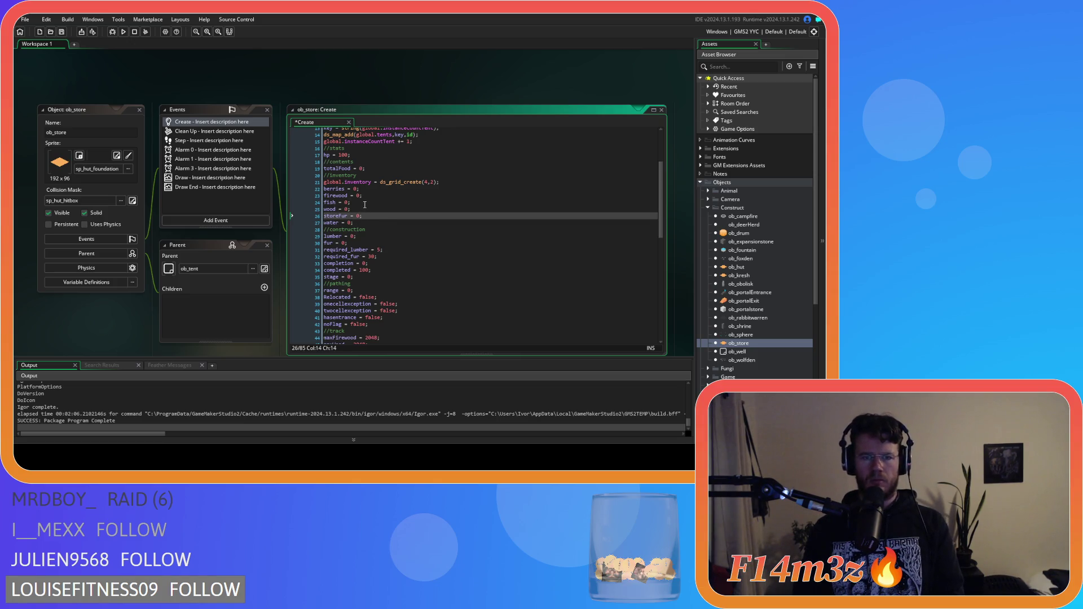
pyautogui.click(364, 203)
pyautogui.press('Return')
pyautogui.write('meat = 0;')
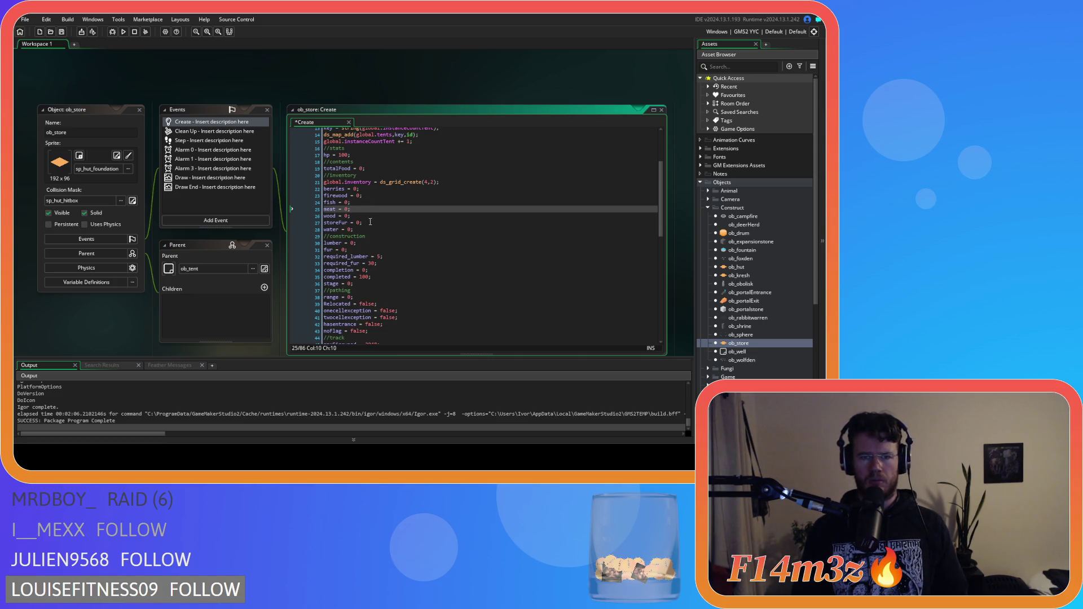
# Place storeFur after meat and water just above wood to finish the alphabetical order
pyautogui.click(357, 209)
pyautogui.press('Return')
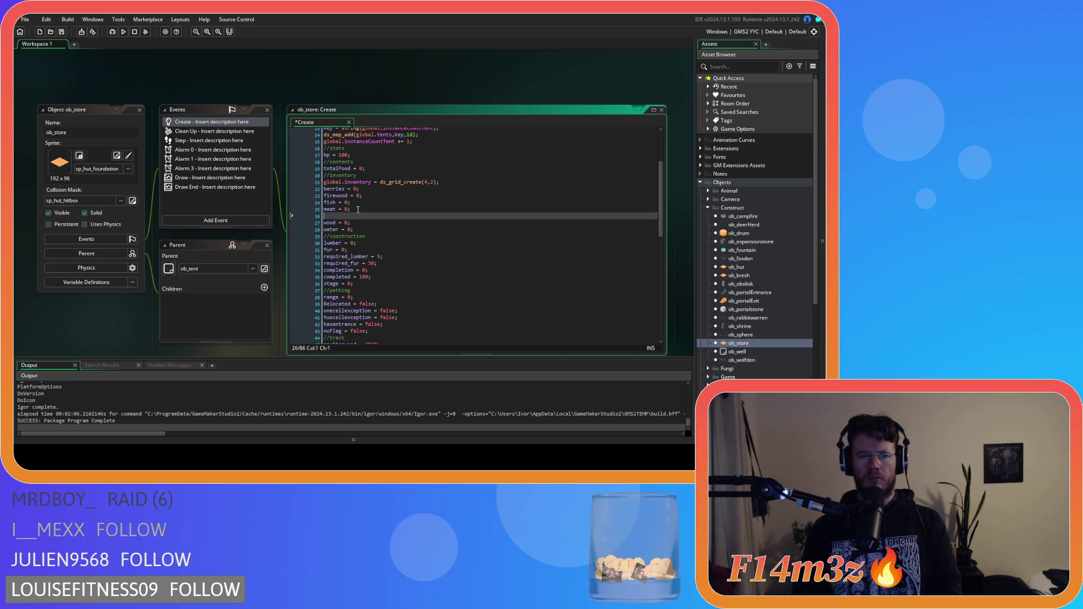
pyautogui.write('storeFur = 0;')
pyautogui.press('Down')
pyautogui.press('Down')
pyautogui.hotkey('shift', 'Home')
pyautogui.hotkey('ctrl', 'x')
pyautogui.hotkey('alt', 'Up')
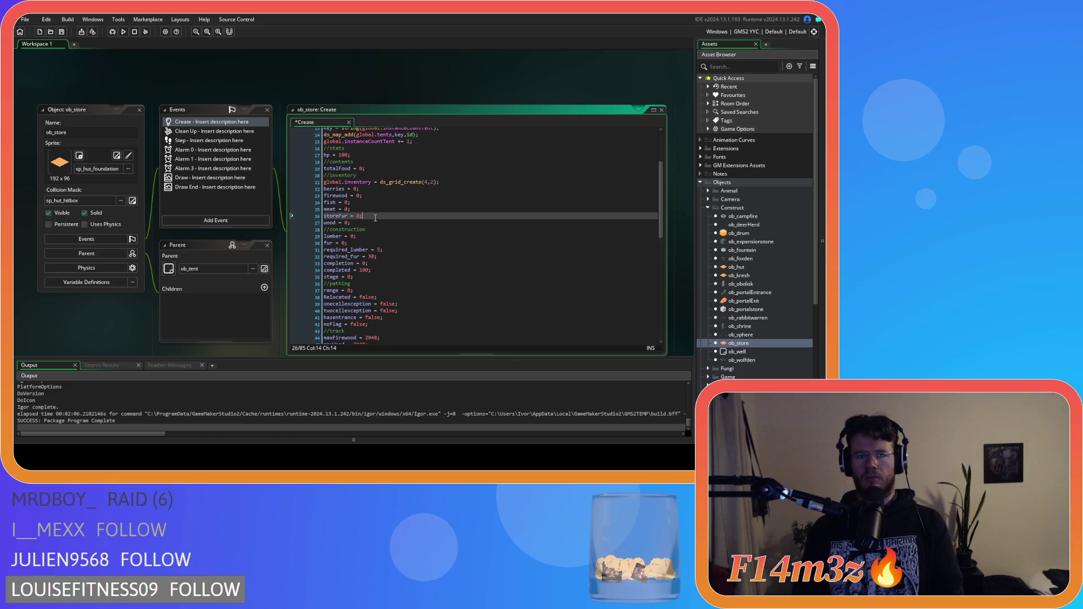
pyautogui.hotkey('ctrl', 'v')
pyautogui.press('Up')
pyautogui.press('Up')
pyautogui.press('Up')
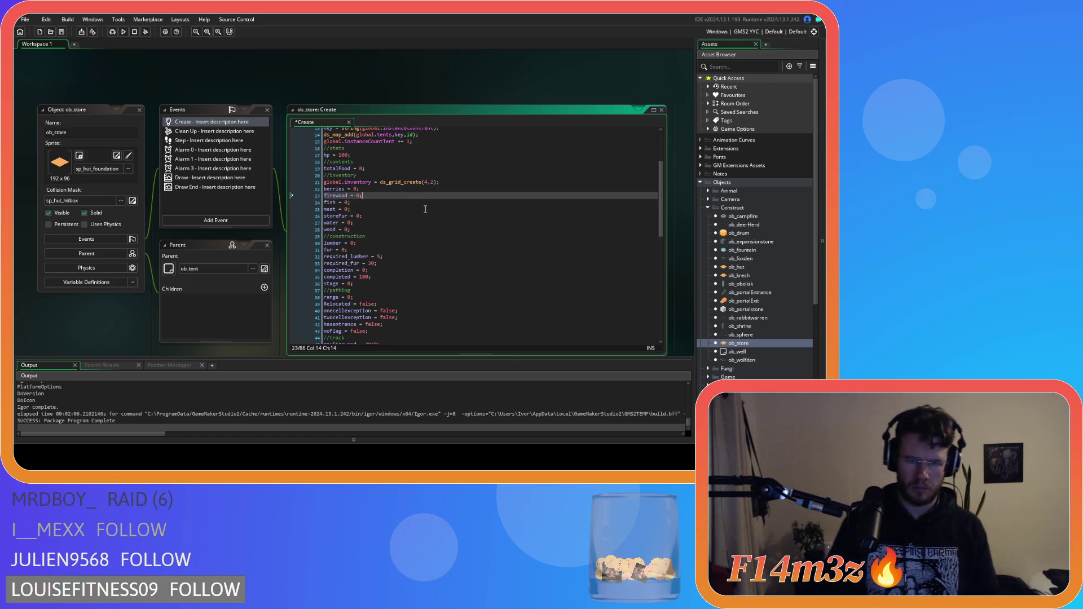
pyautogui.press('Right')
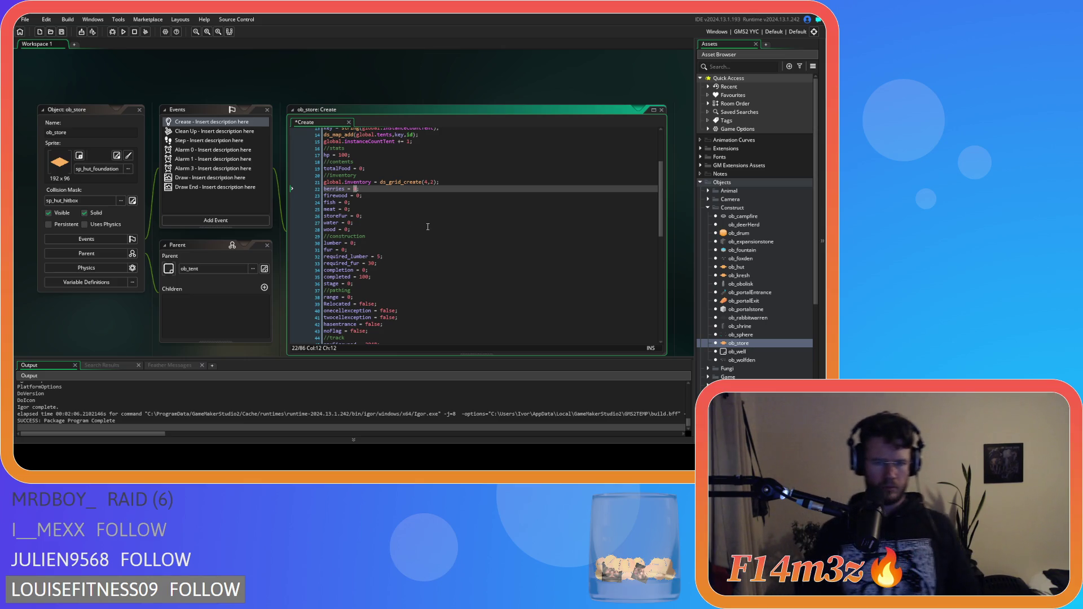
# Change the berries struct's sprite from ds_list_create() to noone and save
pyautogui.write('struct')
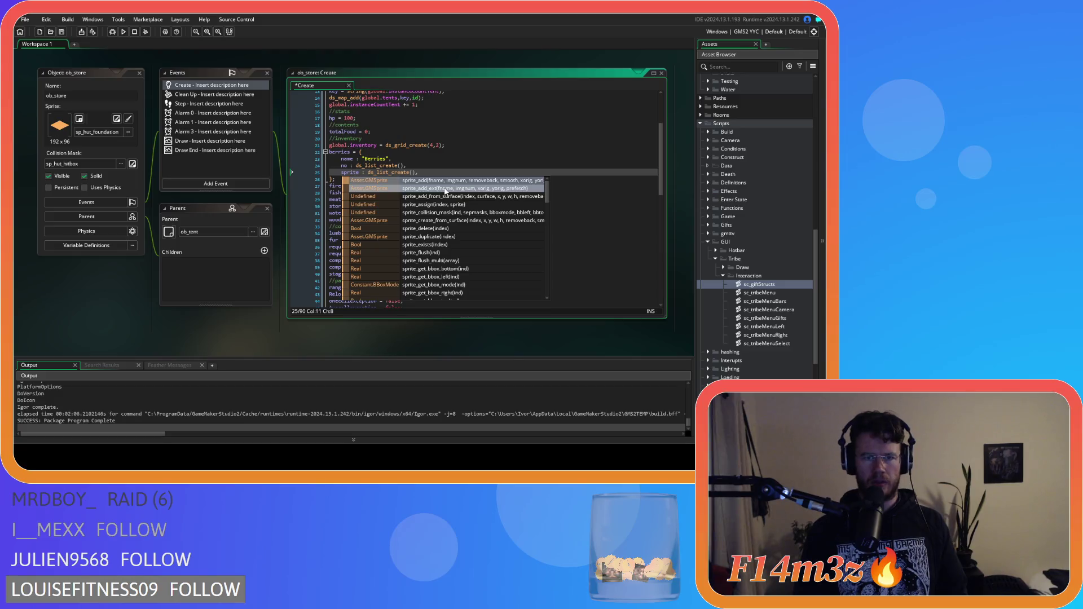
pyautogui.moveTo(416, 172); pyautogui.dragTo(368, 175)
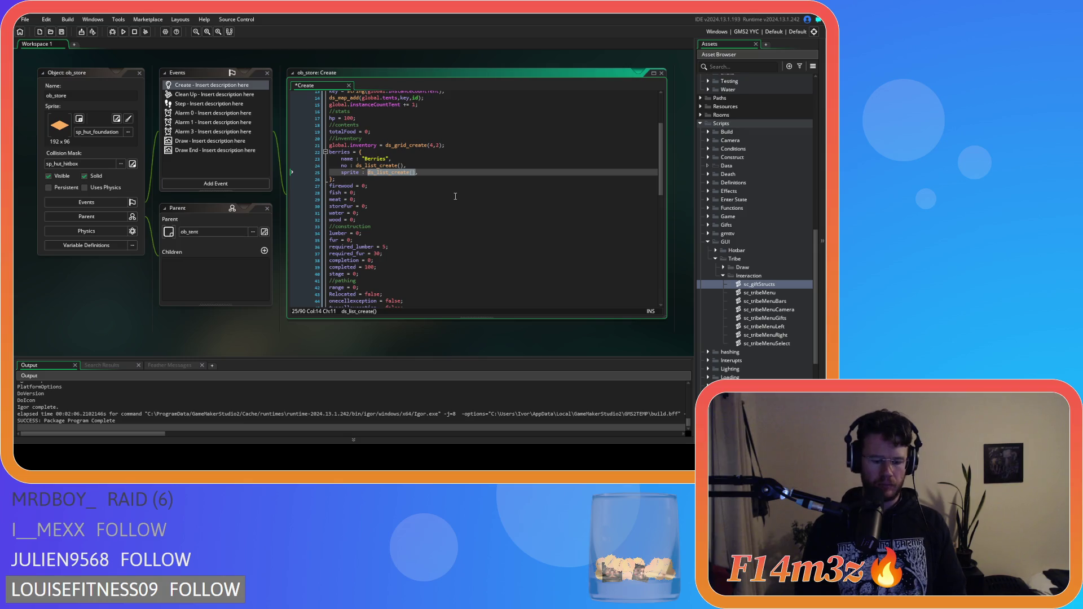
pyautogui.write('noone,')
pyautogui.click(433, 192)
pyautogui.hotkey('ctrl', 's')
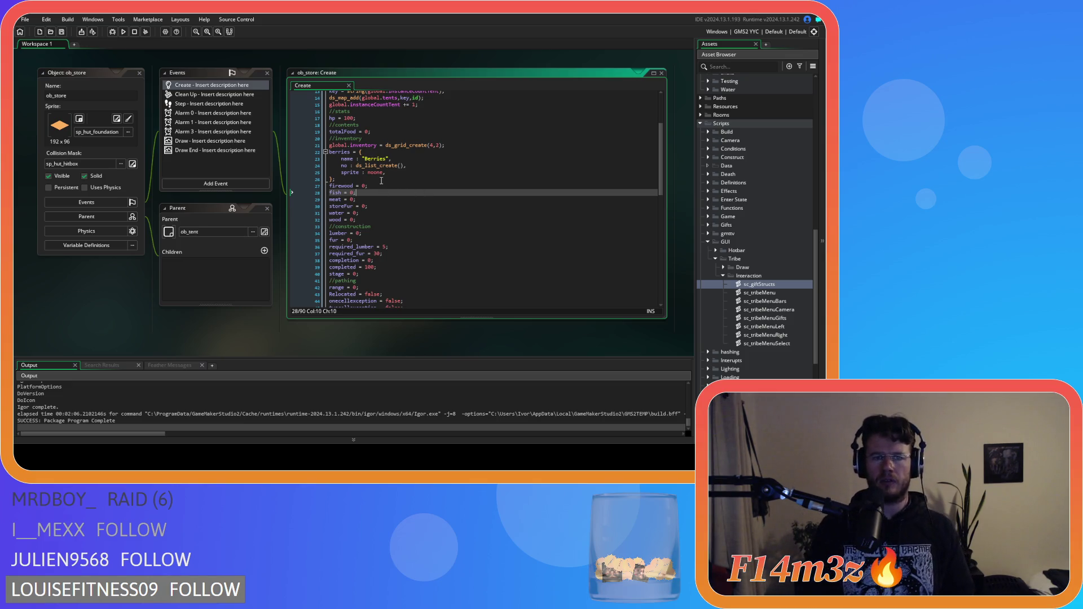
# Paste the berries struct as the value of firewood, fish, meat and storeFur
pyautogui.moveTo(337, 179)
pyautogui.mouseDown()
pyautogui.moveTo(367, 171)
pyautogui.moveTo(354, 154)
pyautogui.moveTo(355, 220)
pyautogui.moveTo(345, 220)
pyautogui.mouseUp()
pyautogui.hotkey('ctrl', 'v')
pyautogui.hotkey('ctrl', 'v')
pyautogui.click(363, 254)
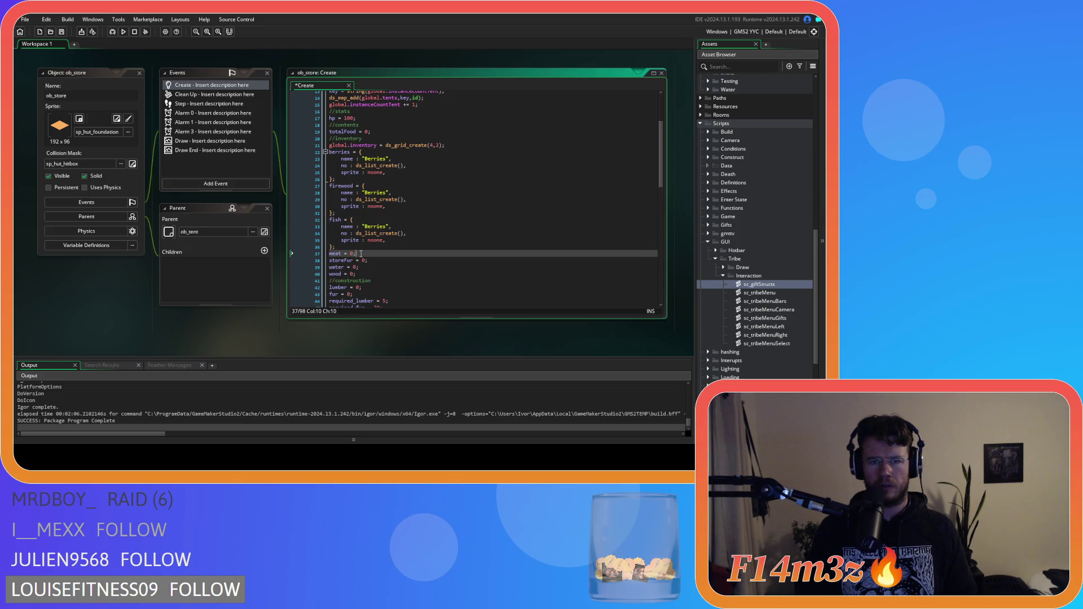
pyautogui.moveTo(357, 254)
pyautogui.mouseDown()
pyautogui.moveTo(348, 254)
pyautogui.moveTo(362, 236)
pyautogui.moveTo(350, 271)
pyautogui.mouseUp()
pyautogui.hotkey('ctrl', 'v')
pyautogui.scroll(-3, 384, 269)
pyautogui.hotkey('ctrl', 'v')
pyautogui.hotkey('ctrl', 'v')
pyautogui.scroll(-2, 361, 271)
pyautogui.hotkey('ctrl', 'v')
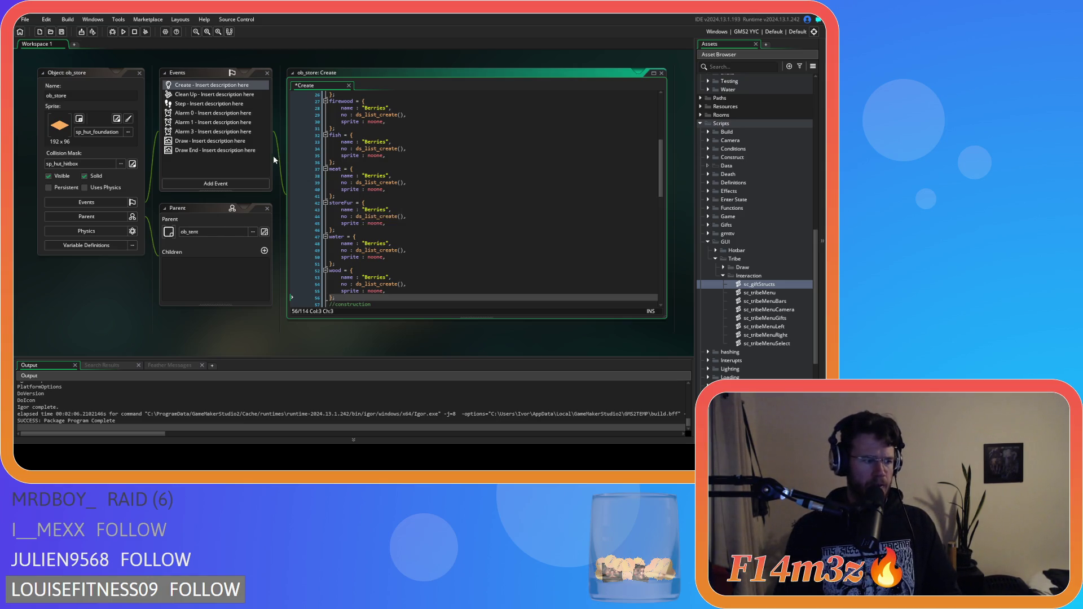
# Save, then add missing commas after storeFur's list line and meat's name line
pyautogui.click(405, 189)
pyautogui.hotkey('ctrl', 's')
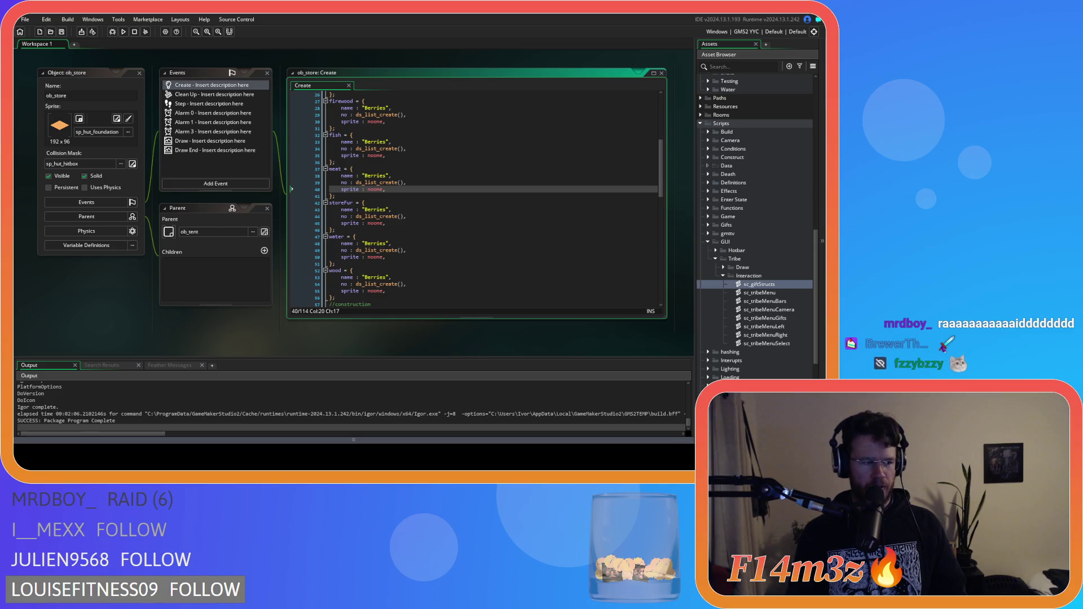
pyautogui.click(384, 243)
pyautogui.click(404, 218)
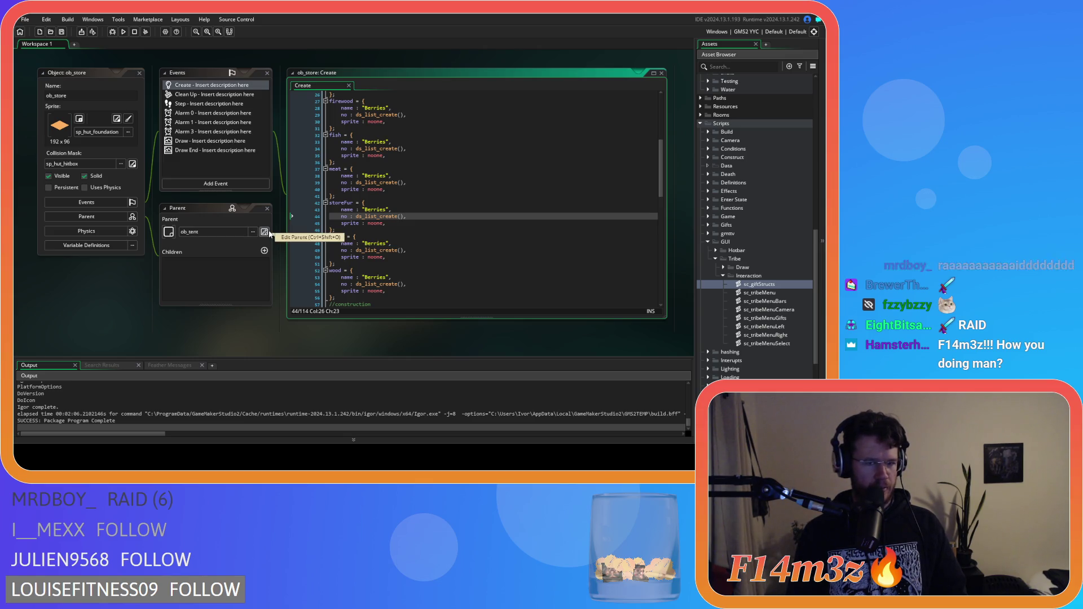
pyautogui.write(',')
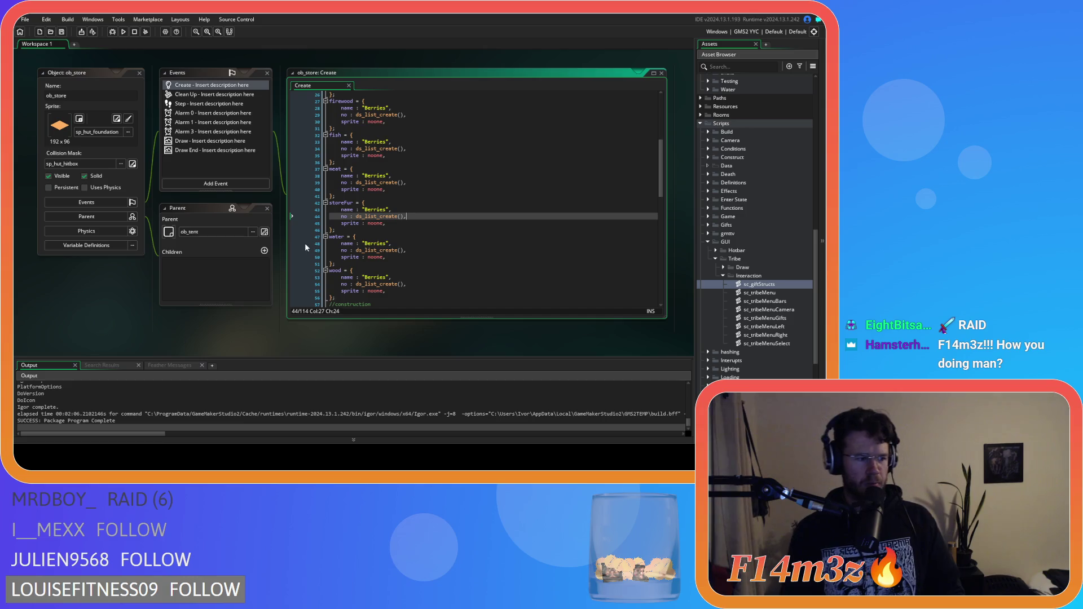
pyautogui.click(390, 175)
pyautogui.write(',')
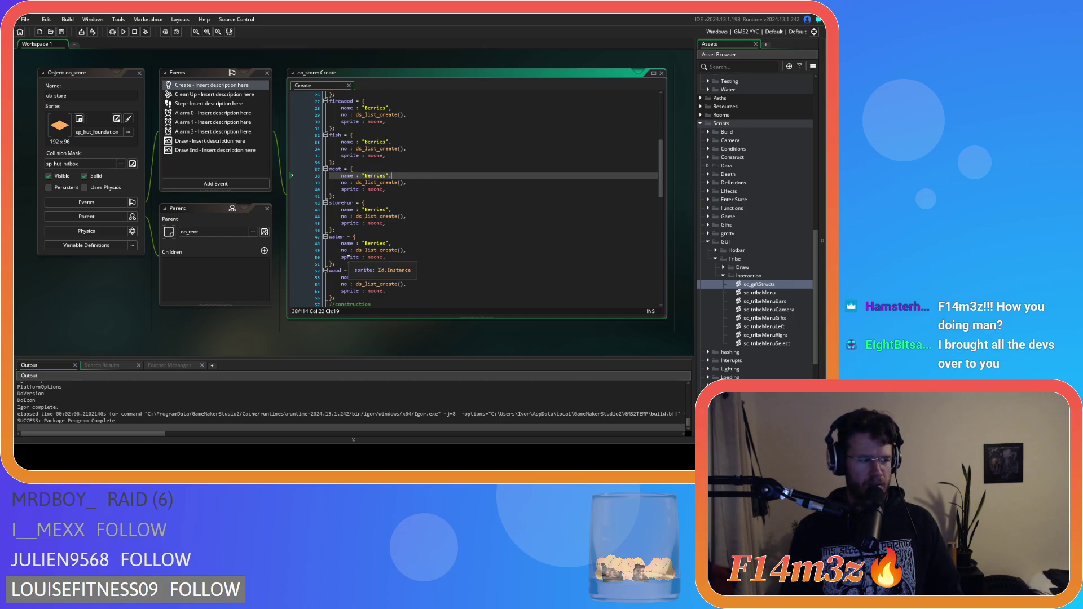
# Delete the trailing comma after noone in the berries struct's sprite line
pyautogui.click(409, 202)
pyautogui.scroll(3, 409, 202)
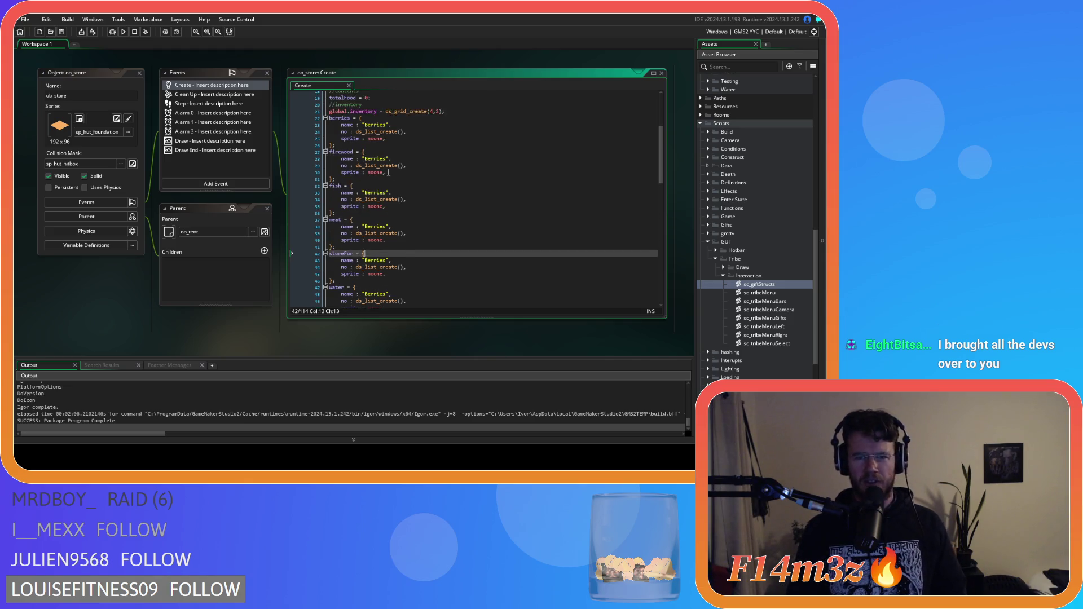
pyautogui.click(432, 170)
pyautogui.click(427, 144)
pyautogui.click(413, 137)
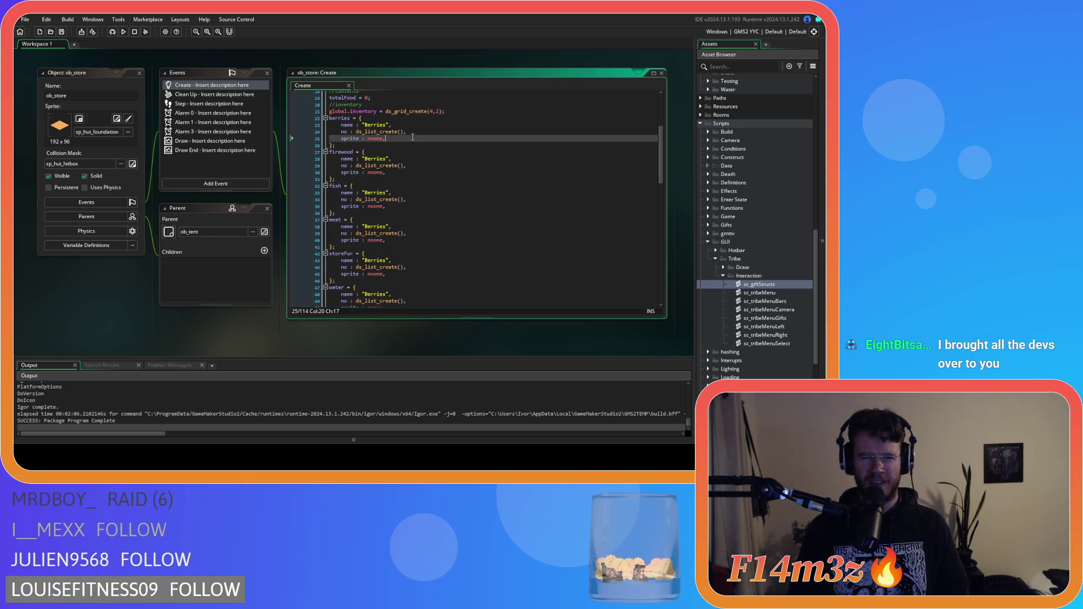
pyautogui.click(417, 119)
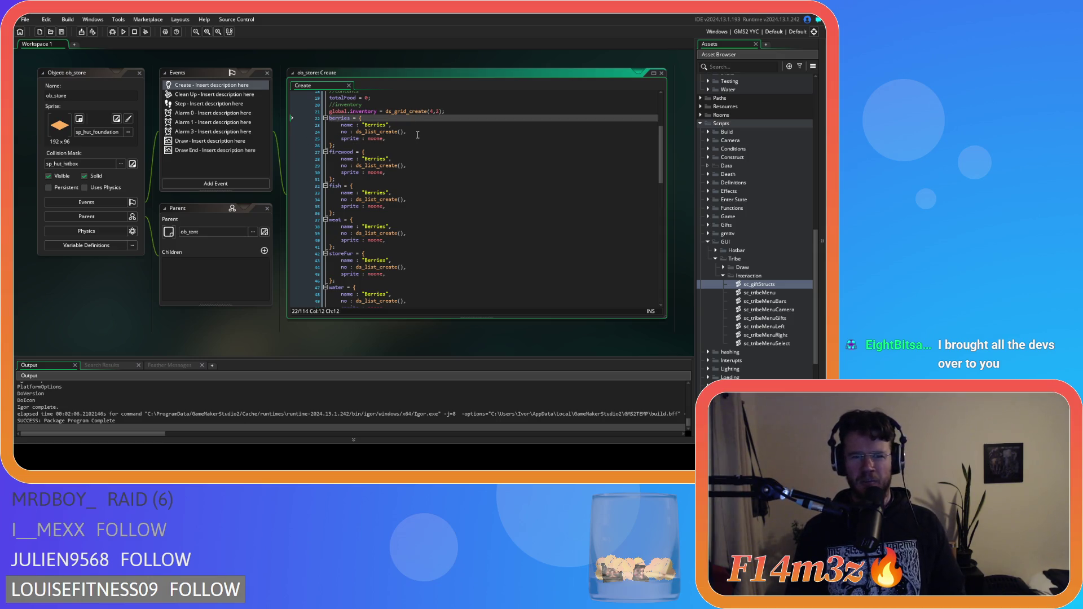
pyautogui.click(392, 133)
pyautogui.click(390, 137)
pyautogui.press('BackSpace')
pyautogui.press('Up')
pyautogui.press('Up')
pyautogui.press('End')
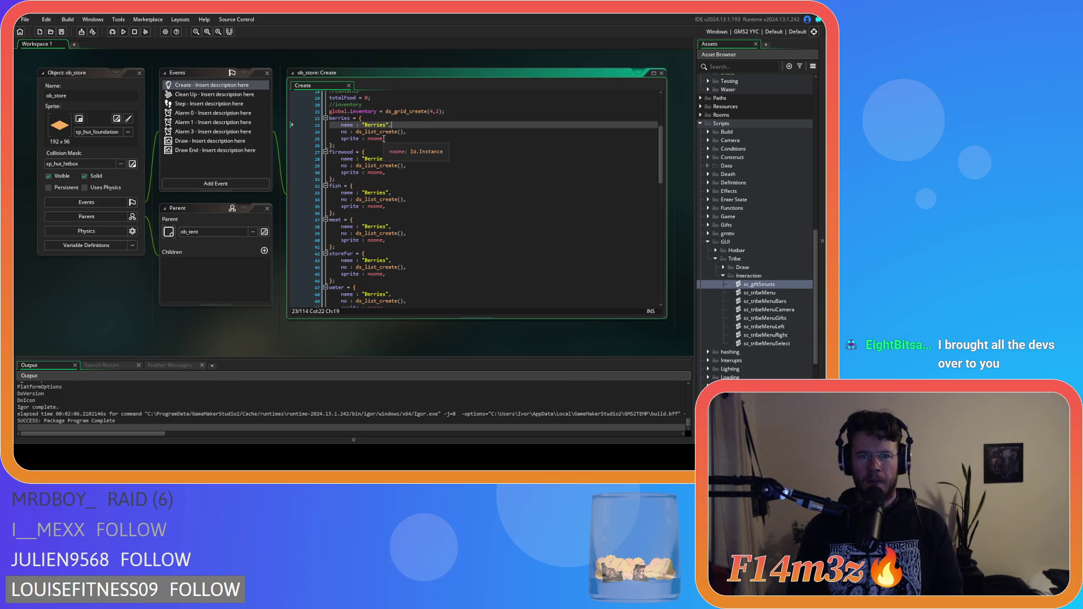
pyautogui.click(419, 140)
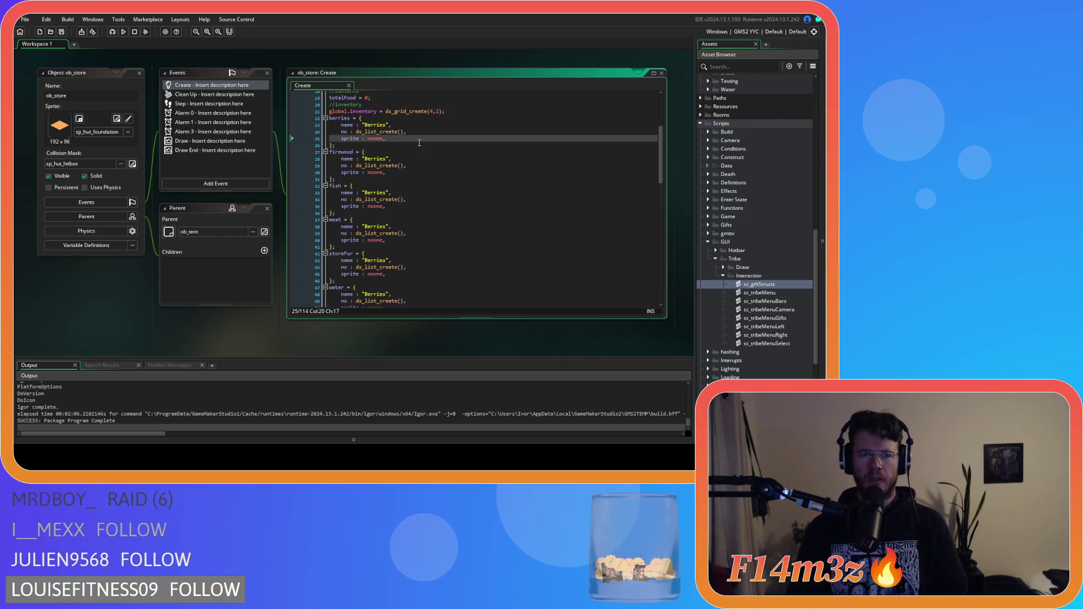
# Rename the firewood, fish and meat structs' names to Firewood, Fish and Meat
pyautogui.doubleClick(373, 159)
pyautogui.write('Firewo')
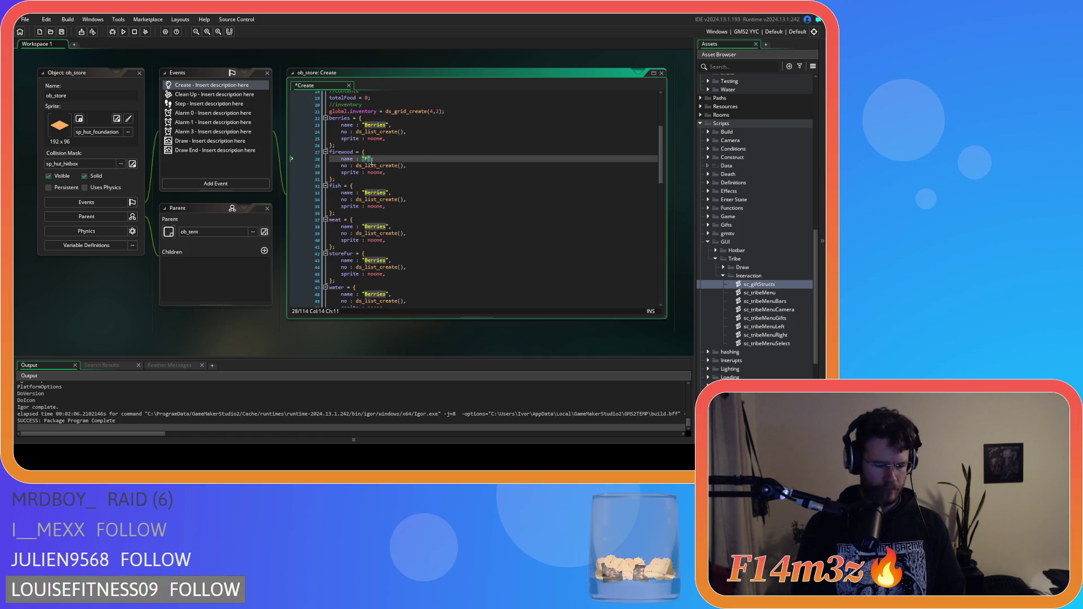
pyautogui.write('od')
pyautogui.doubleClick(374, 192)
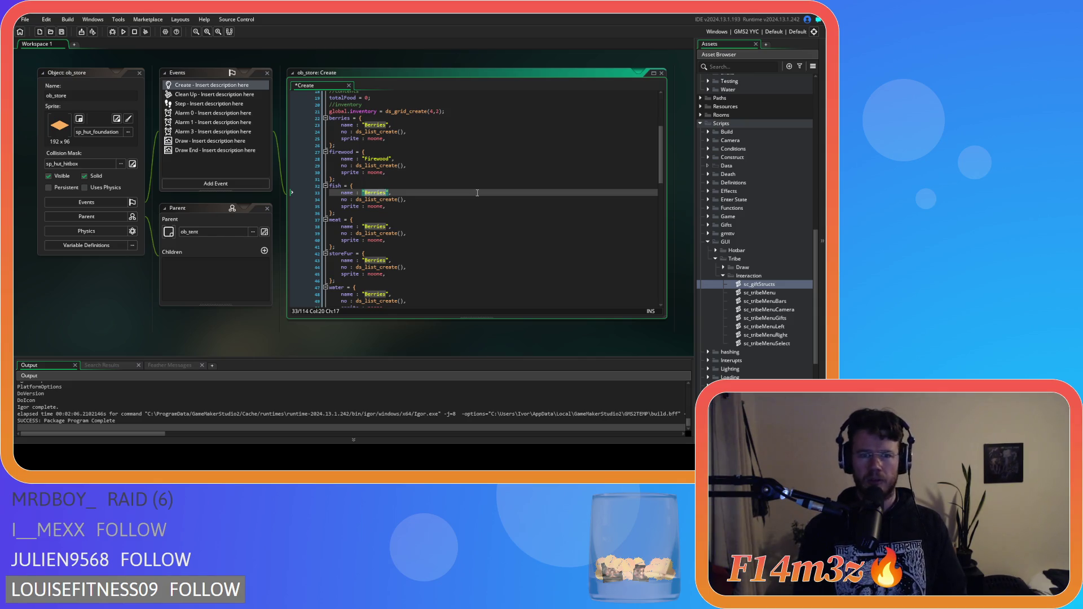
pyautogui.write('Fish')
pyautogui.doubleClick(372, 226)
pyautogui.write('Meat')
# Name the storeFur, water and wood structs Fur, Water and Wood
pyautogui.scroll(-2, 373, 205)
pyautogui.doubleClick(373, 206)
pyautogui.write('Store')
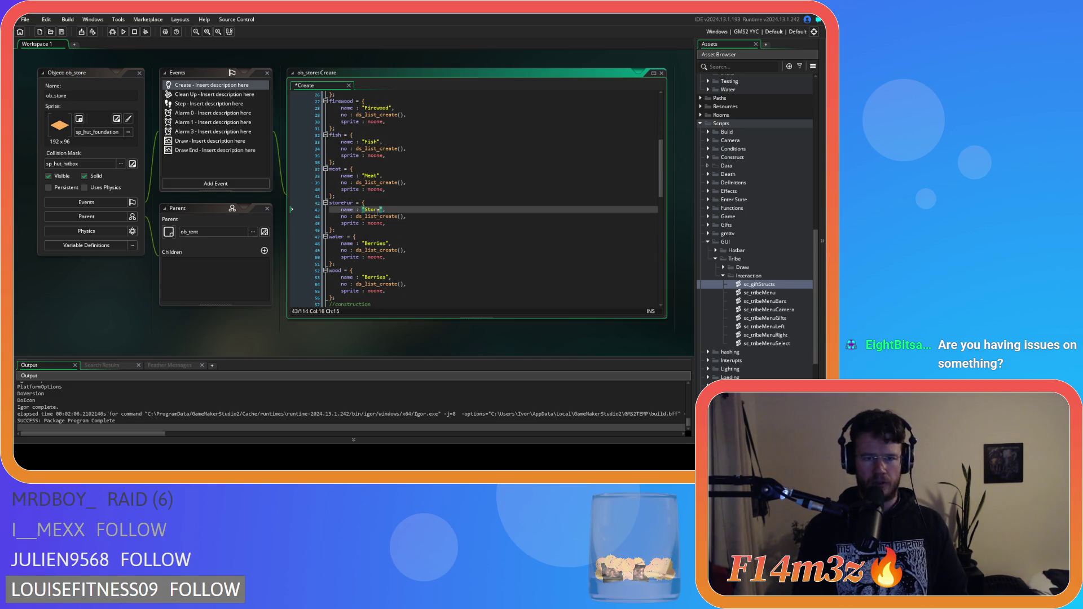
pyautogui.write('F')
pyautogui.doubleClick(374, 209)
pyautogui.write('Fur')
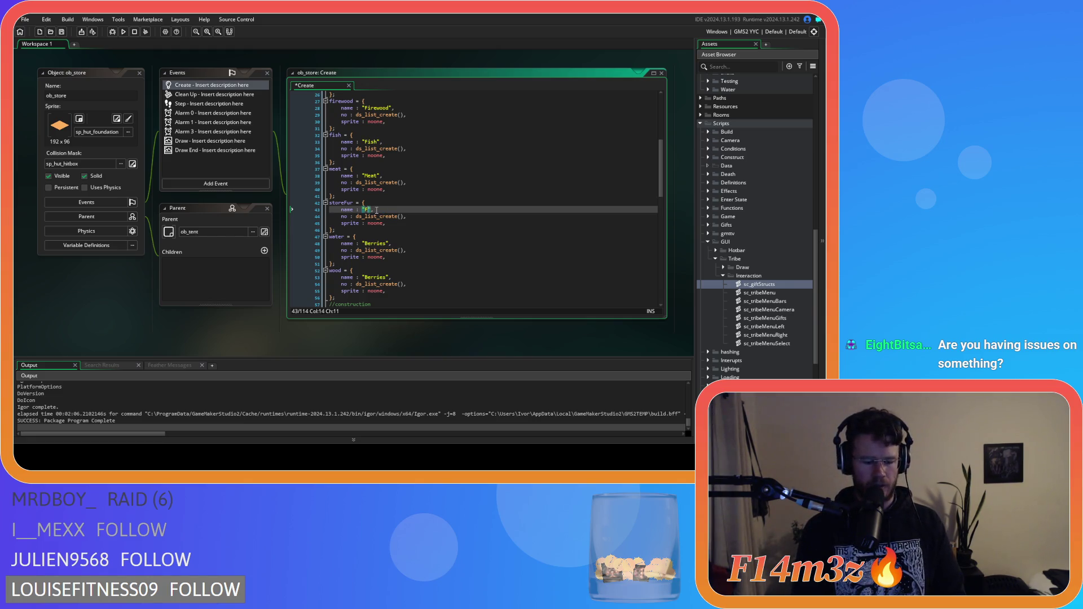
pyautogui.doubleClick(373, 244)
pyautogui.write('Water')
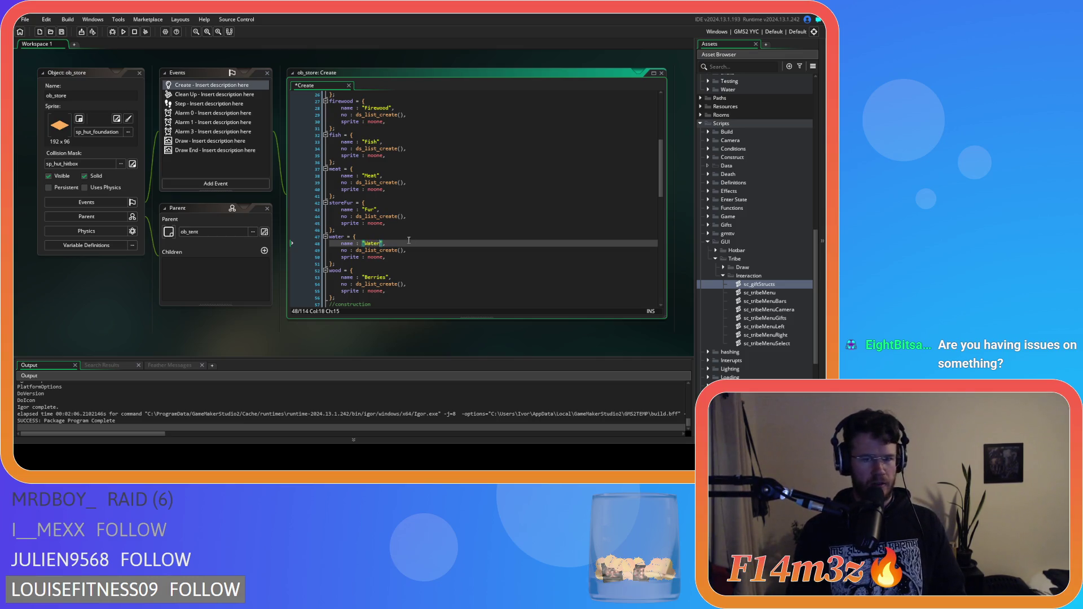
pyautogui.doubleClick(375, 277)
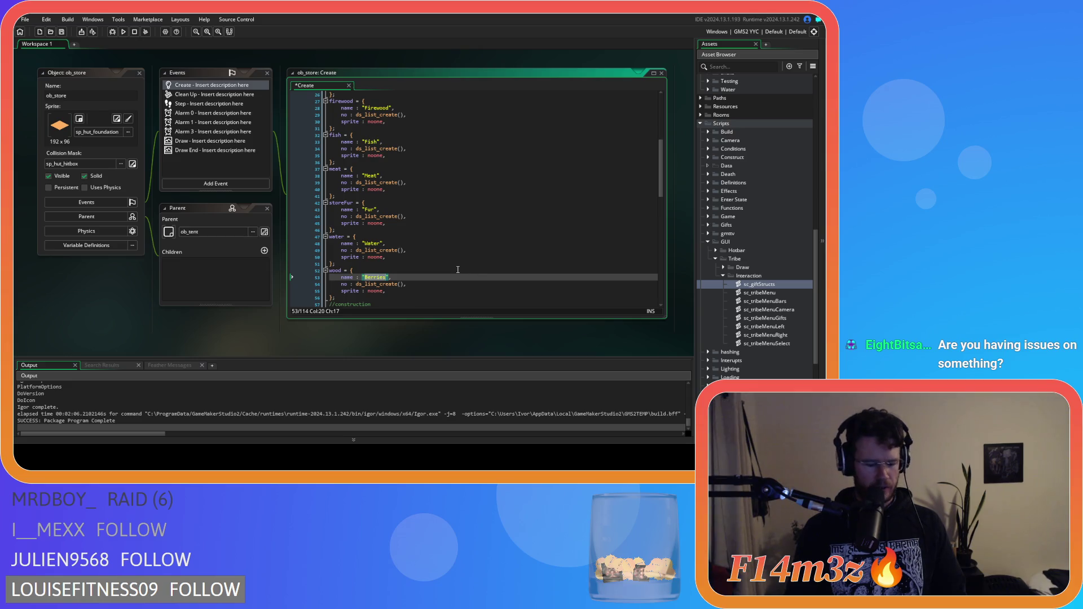
pyautogui.write('Wood')
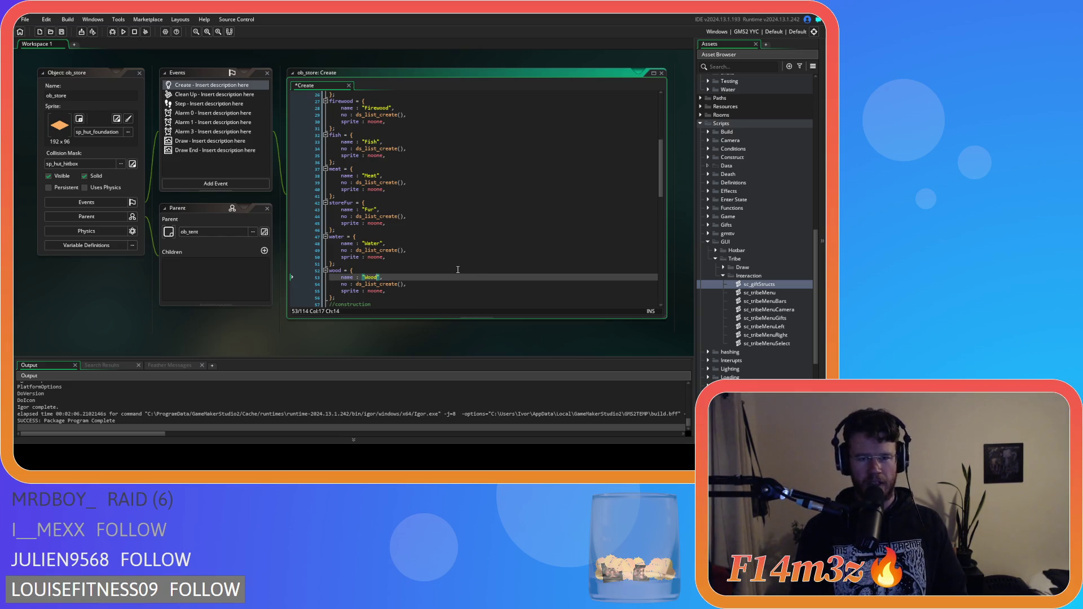
# Check the closing lines of the wood, storeFur, meat and berries structs
pyautogui.click(451, 296)
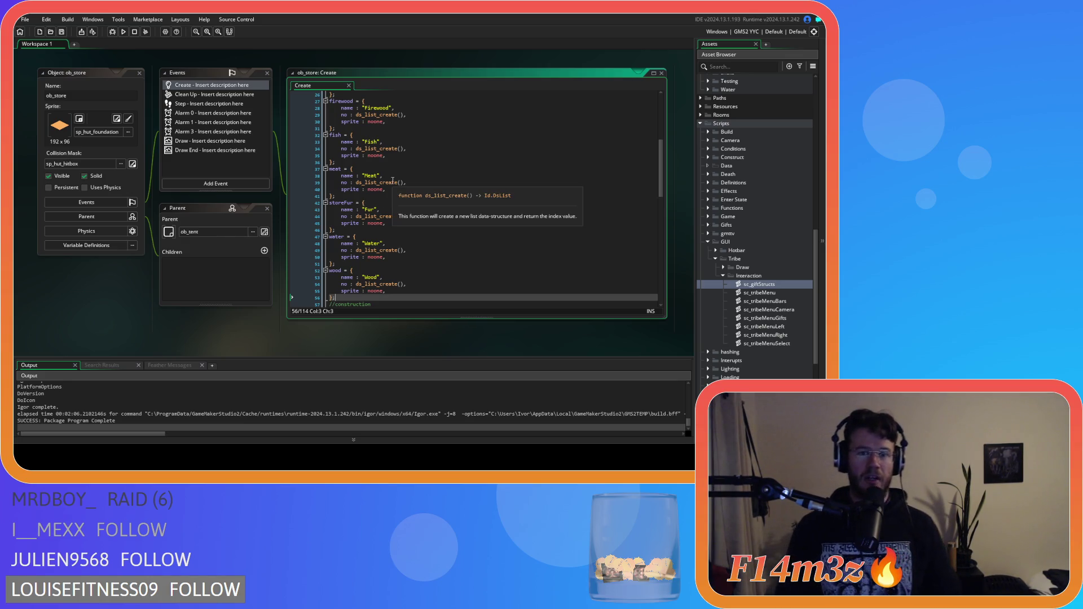
pyautogui.click(412, 189)
pyautogui.click(442, 216)
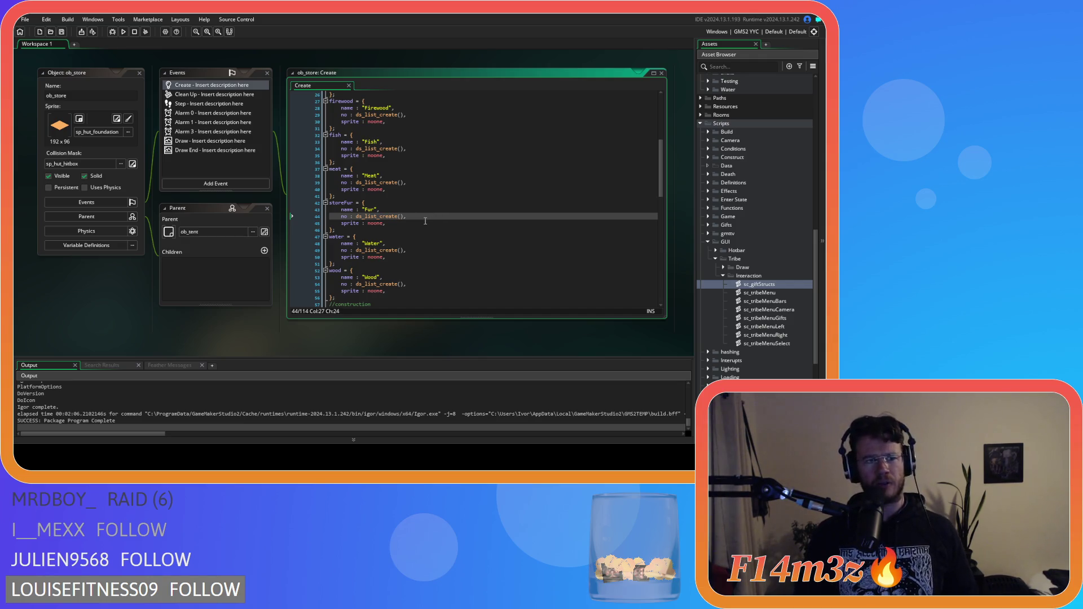
pyautogui.click(397, 197)
pyautogui.scroll(4, 397, 199)
pyautogui.click(412, 180)
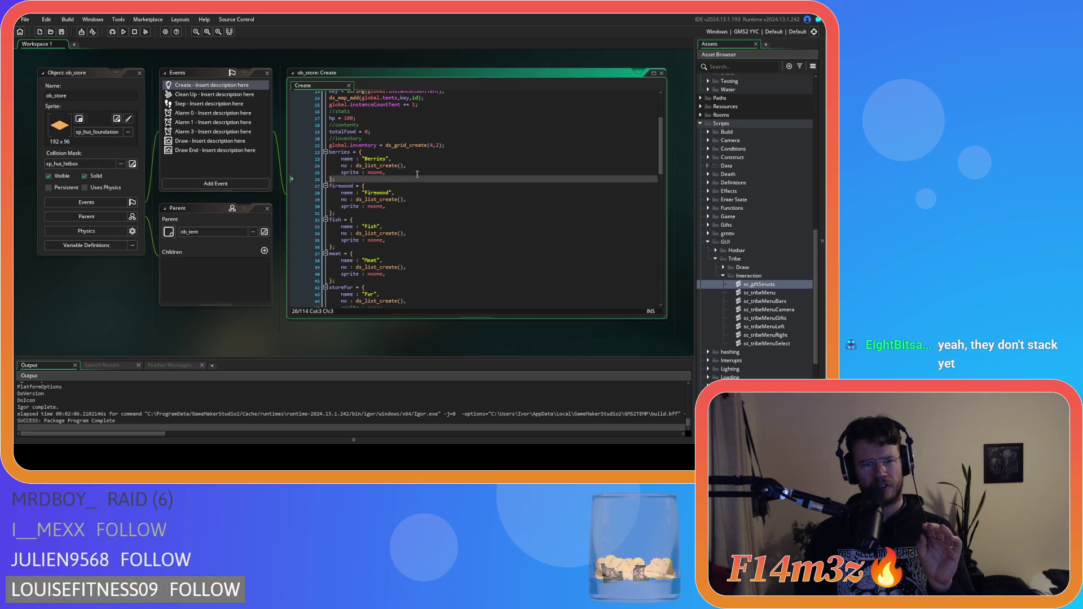
pyautogui.moveTo(368, 166)
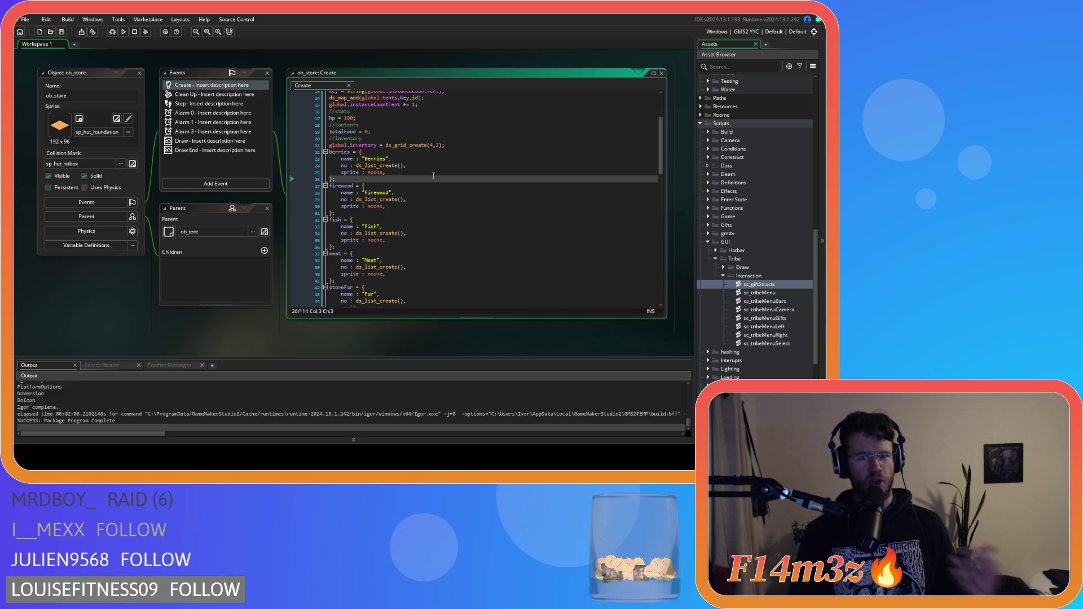
pyautogui.click(388, 172)
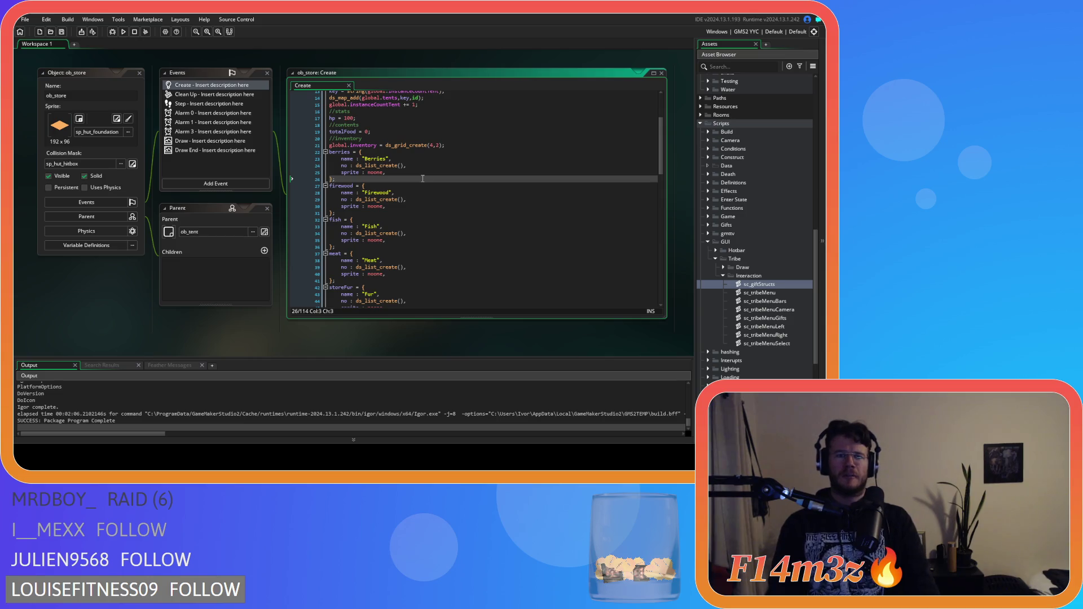
pyautogui.click(425, 160)
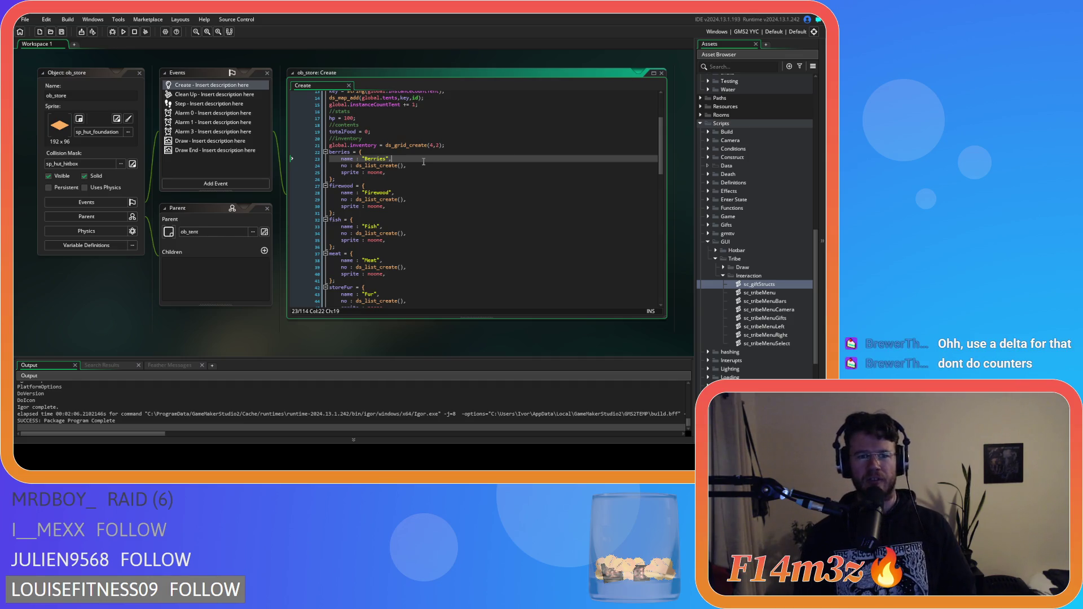
pyautogui.click(474, 146)
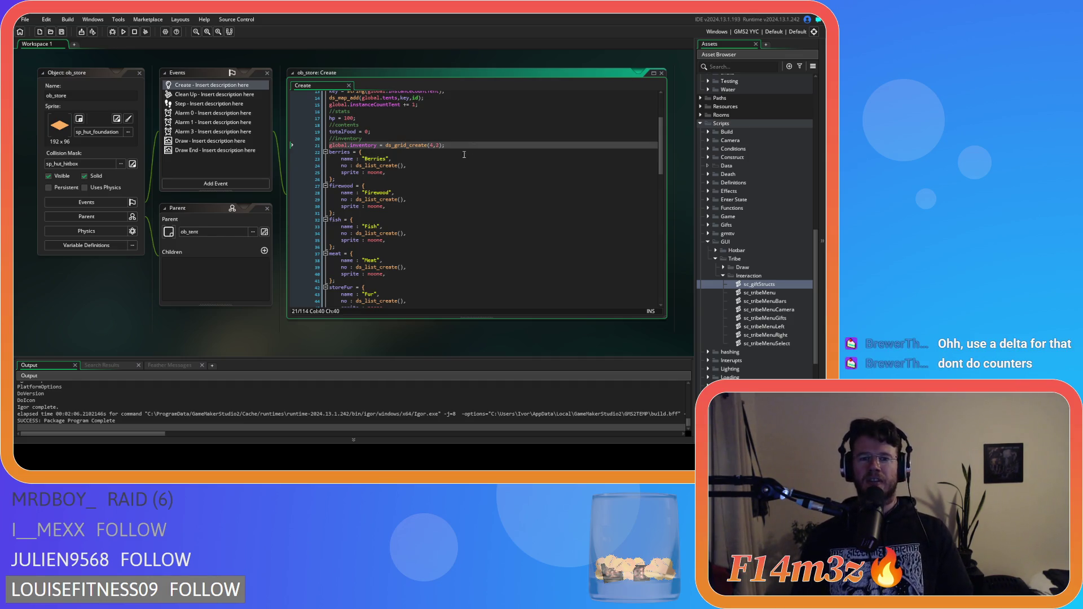
pyautogui.press('Down')
pyautogui.press('Down')
pyautogui.press('Down')
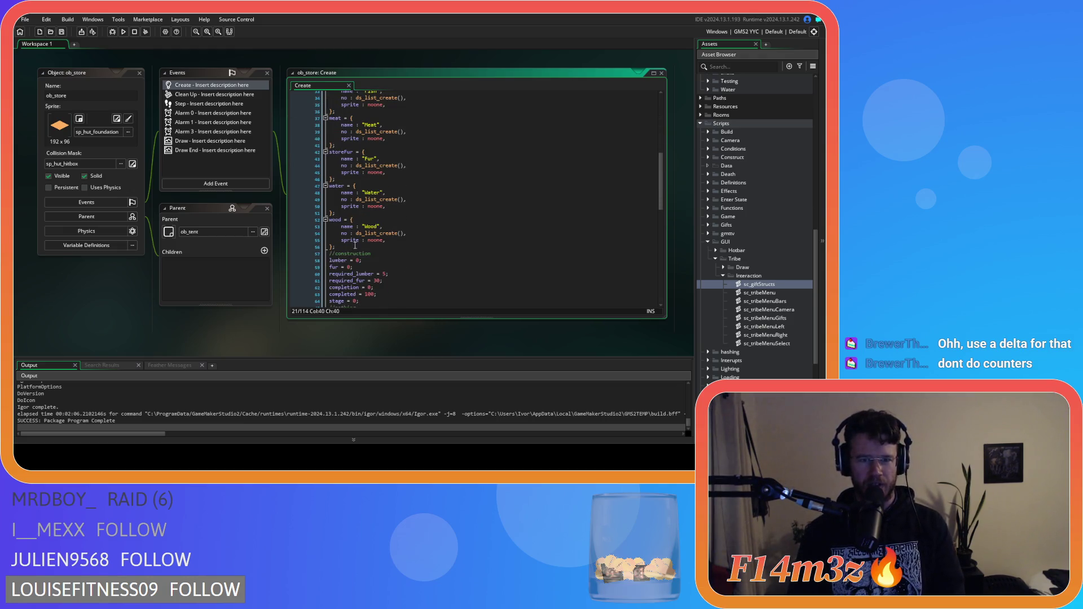
pyautogui.scroll(2, 433, 234)
pyautogui.click(382, 216)
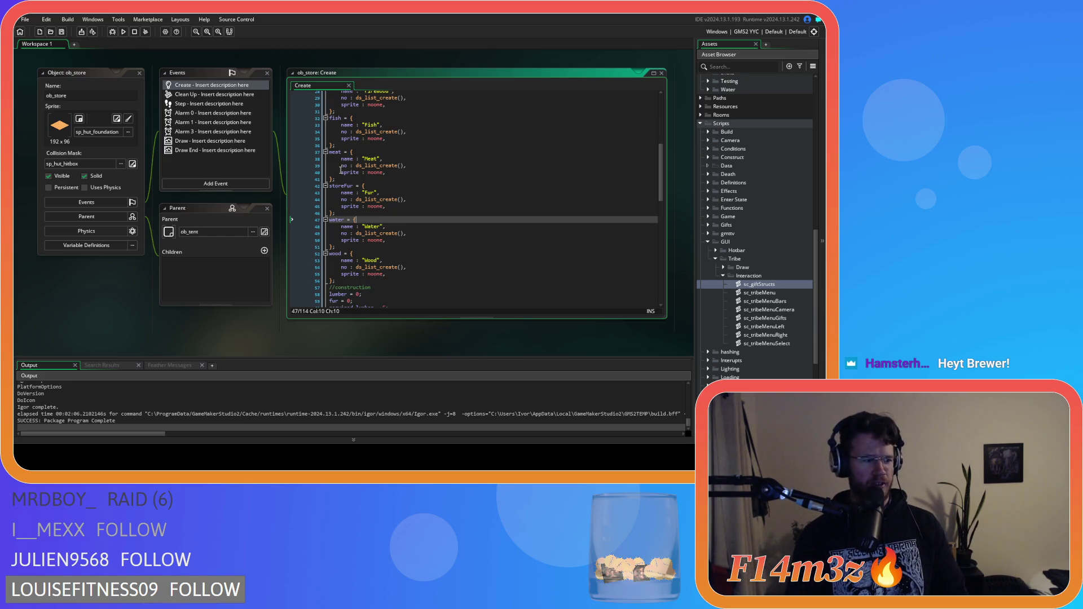
pyautogui.click(429, 247)
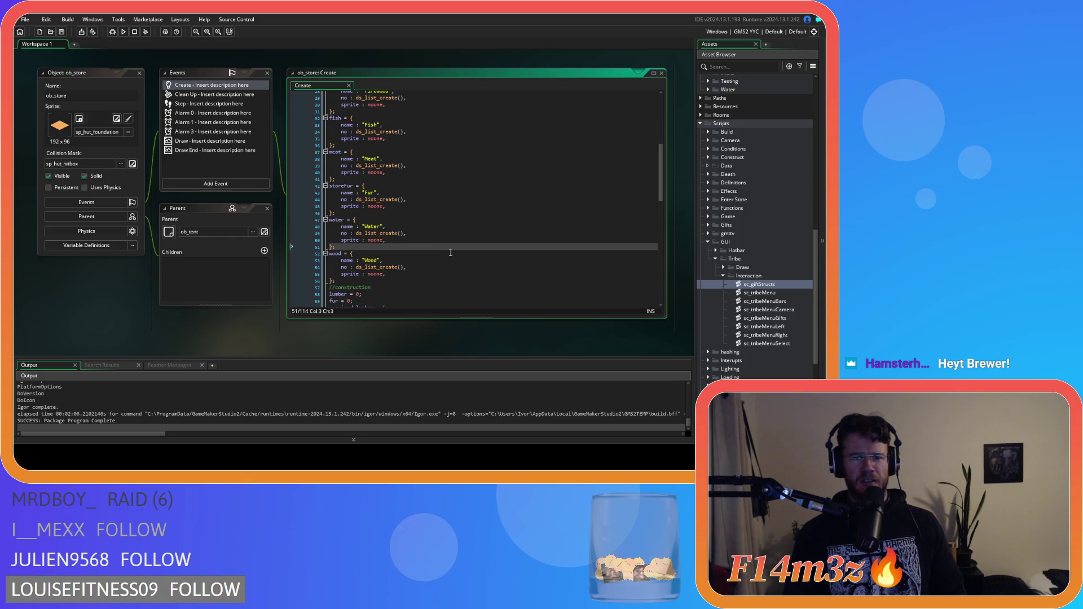
pyautogui.scroll(7, 448, 251)
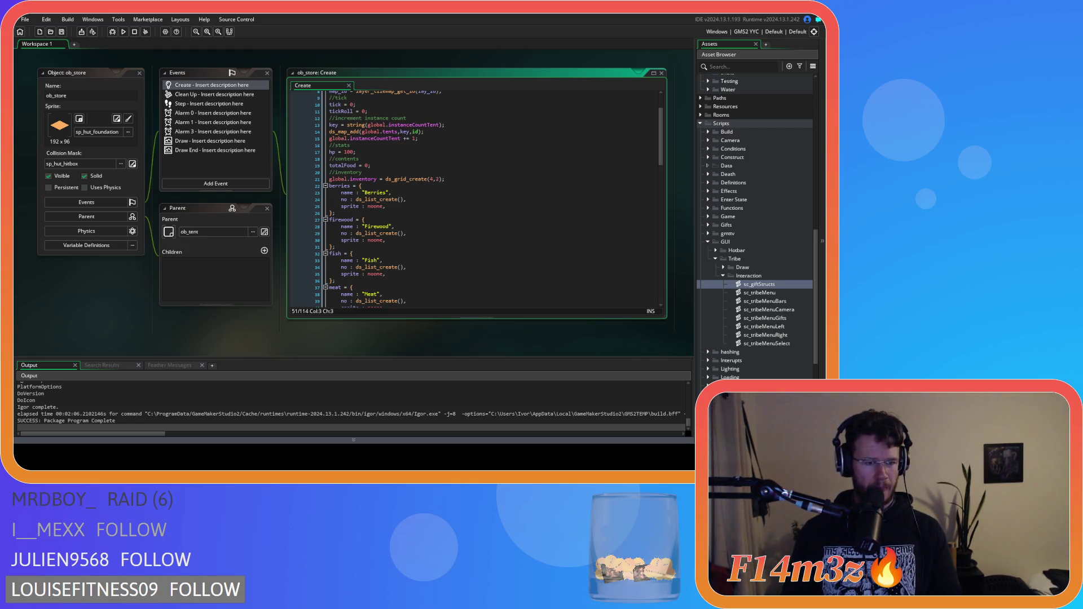
pyautogui.click(444, 221)
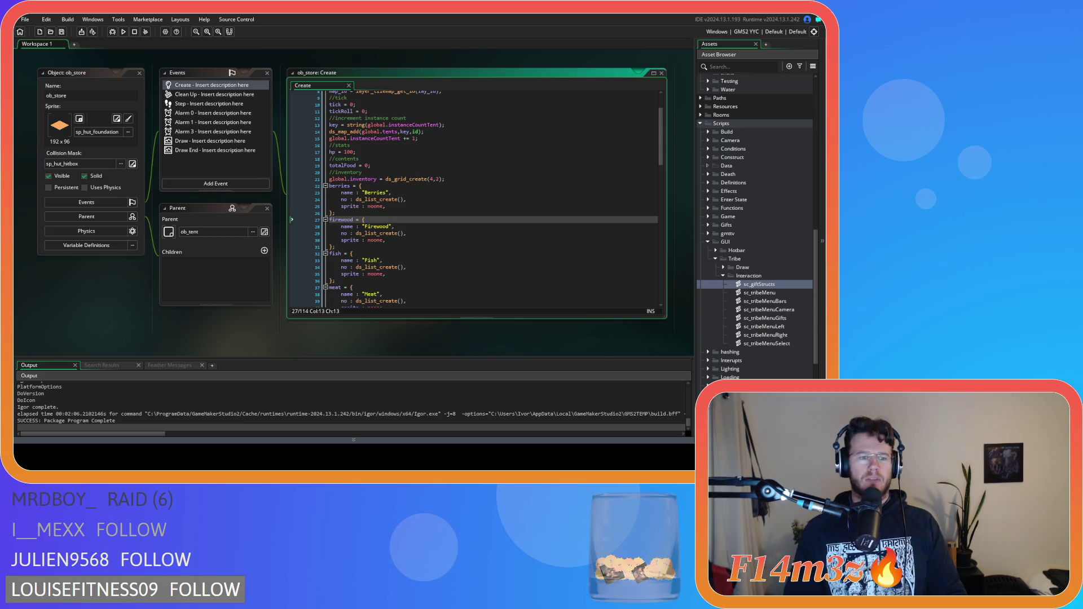
# Place the cursor on the fish struct's sprite line in ob_store's Create code
pyautogui.click(417, 275)
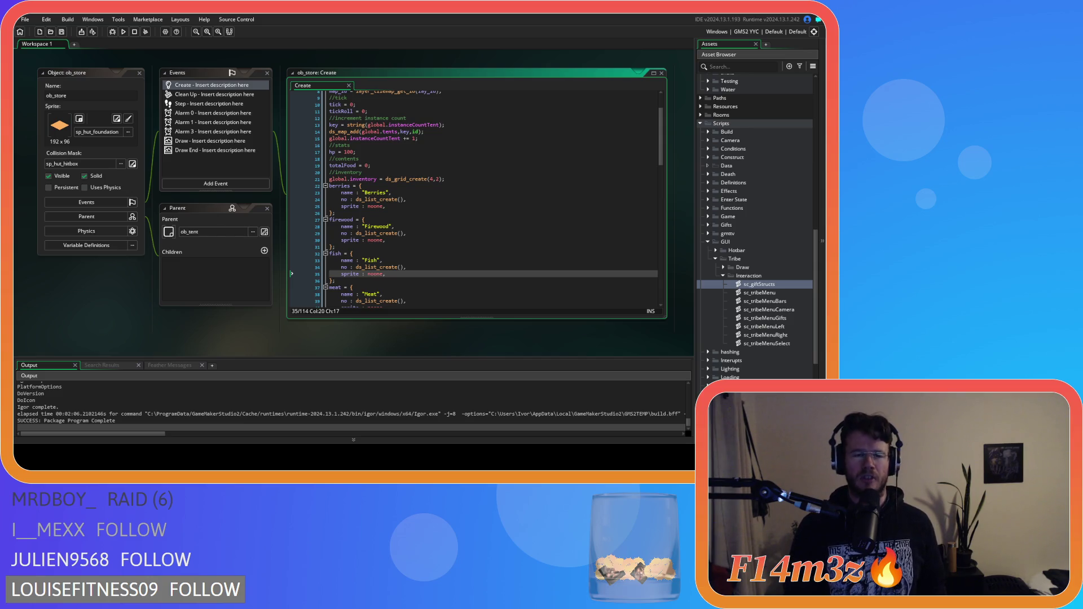
# Place the cursor at line 25 and then within the inventory code of ob_store's Create event
pyautogui.click(411, 219)
pyautogui.click(410, 207)
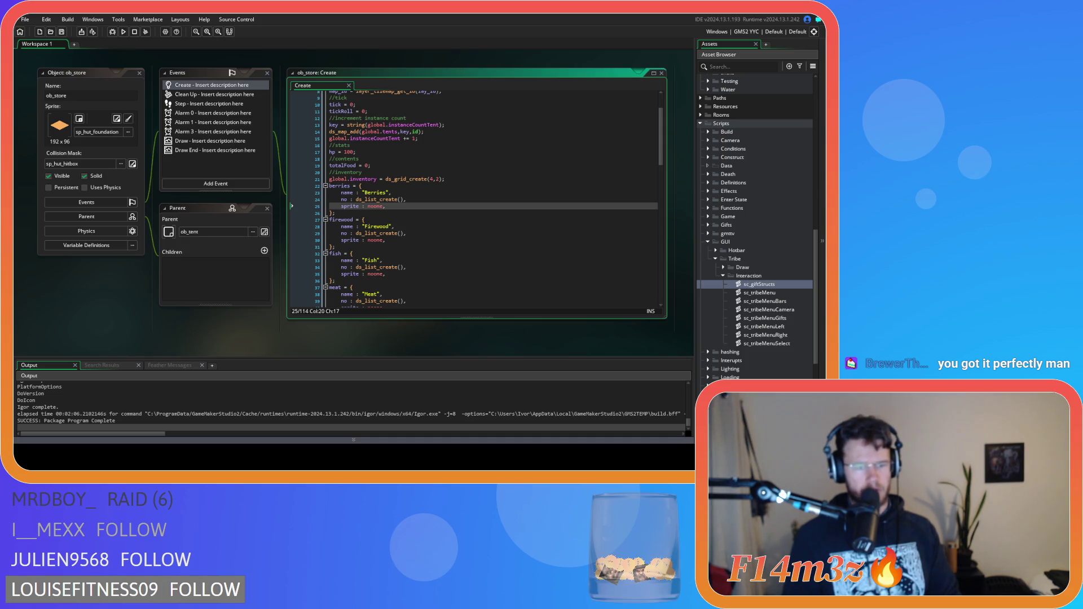
pyautogui.click(451, 260)
# Select from the global.inventory grid line through the last item struct and cut it all
pyautogui.scroll(-4, 455, 186)
pyautogui.scroll(-4, 455, 186)
pyautogui.moveTo(352, 246)
pyautogui.mouseDown()
pyautogui.moveTo(333, 93)
pyautogui.moveTo(332, 203)
pyautogui.moveTo(317, 176)
pyautogui.mouseUp()
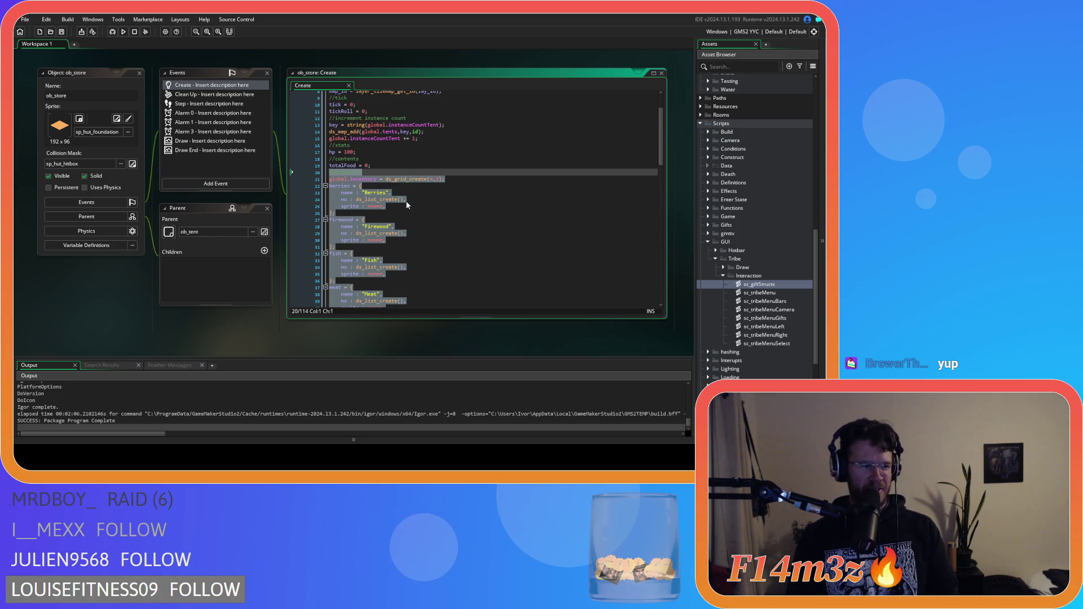
pyautogui.scroll(-8, 445, 230)
pyautogui.click(349, 241)
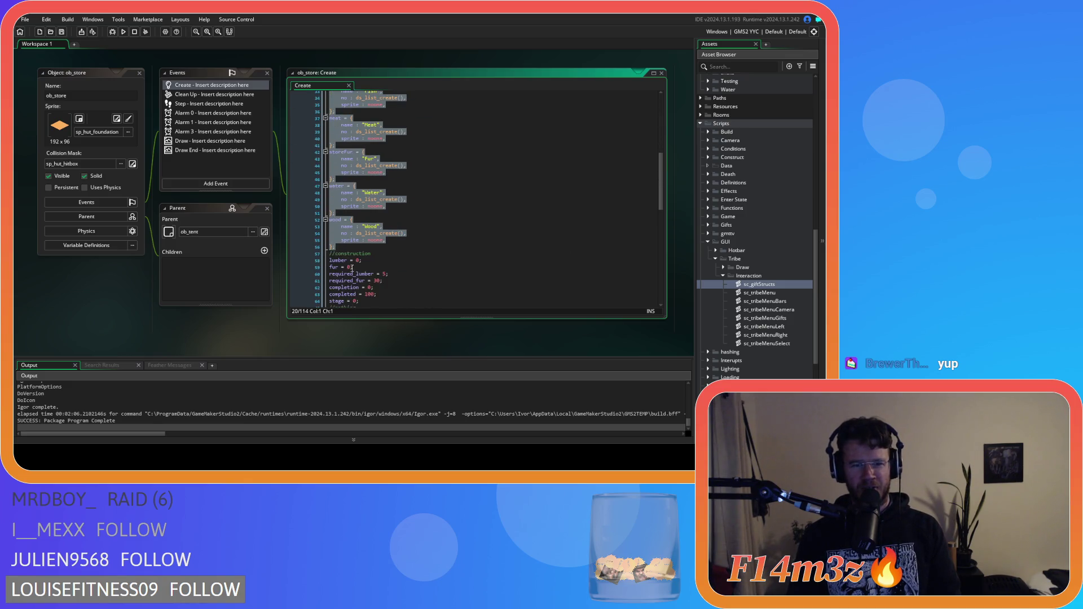
pyautogui.moveTo(349, 242)
pyautogui.mouseDown()
pyautogui.moveTo(322, 112)
pyautogui.moveTo(315, 181)
pyautogui.mouseUp()
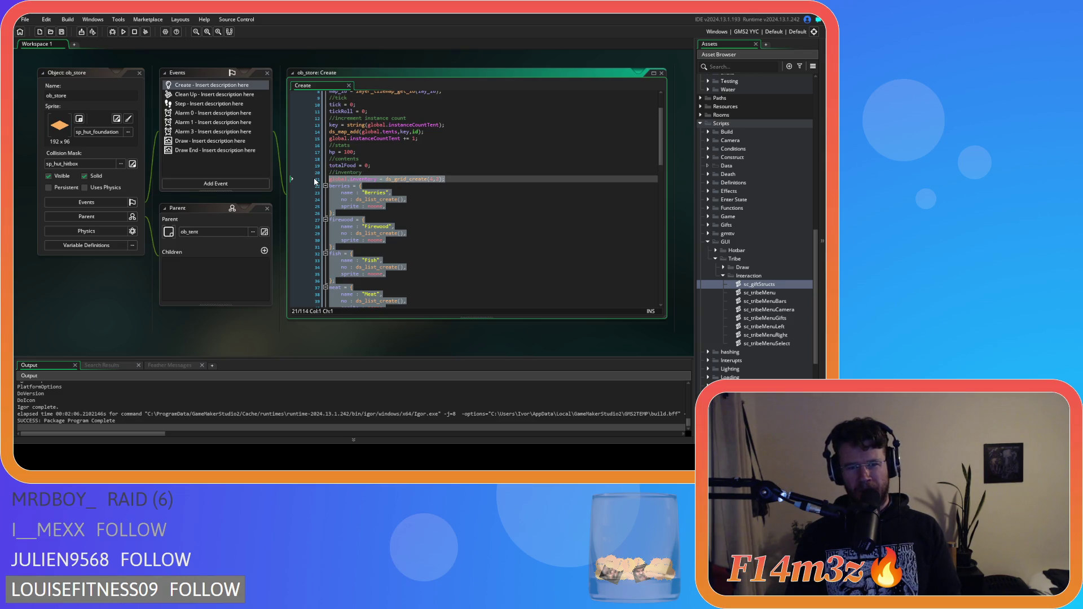
pyautogui.hotkey('ctrl', 'x')
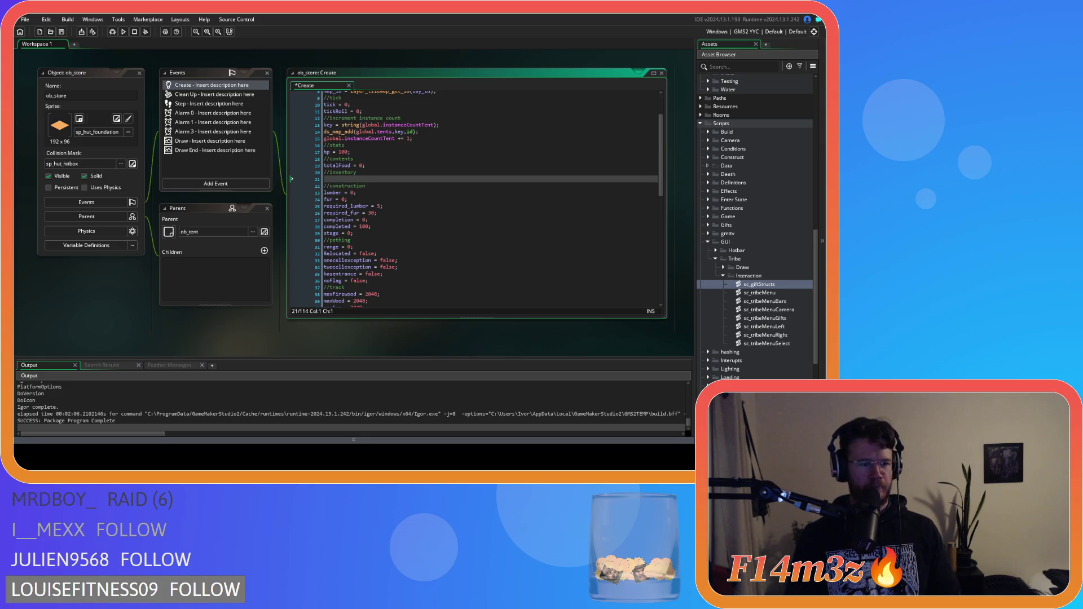
pyautogui.hotkey('ctrl', 'v')
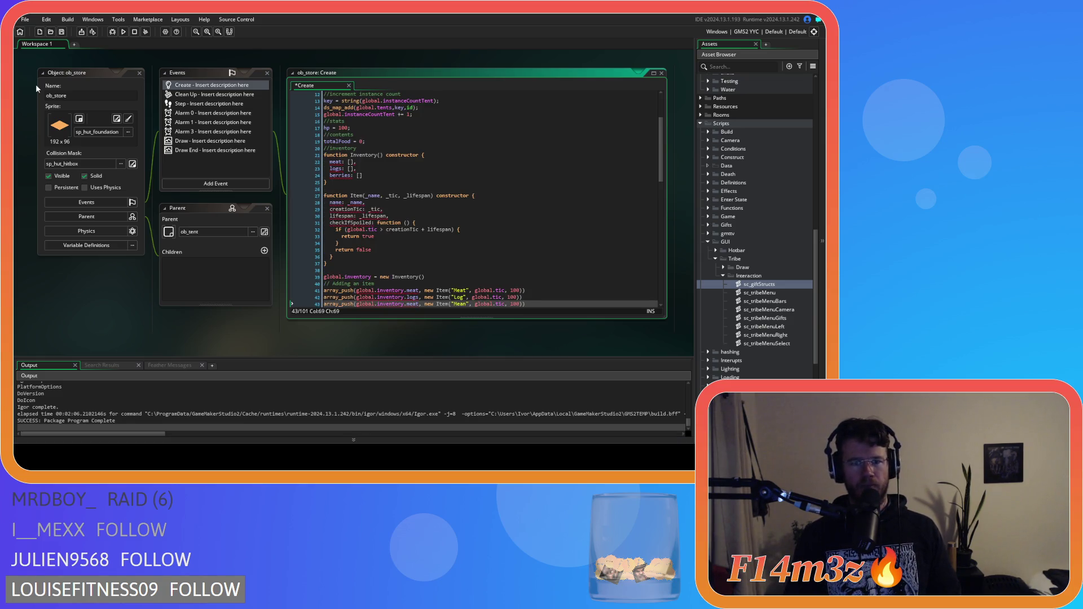
pyautogui.click(402, 210)
pyautogui.click(390, 175)
pyautogui.click(381, 170)
pyautogui.click(353, 175)
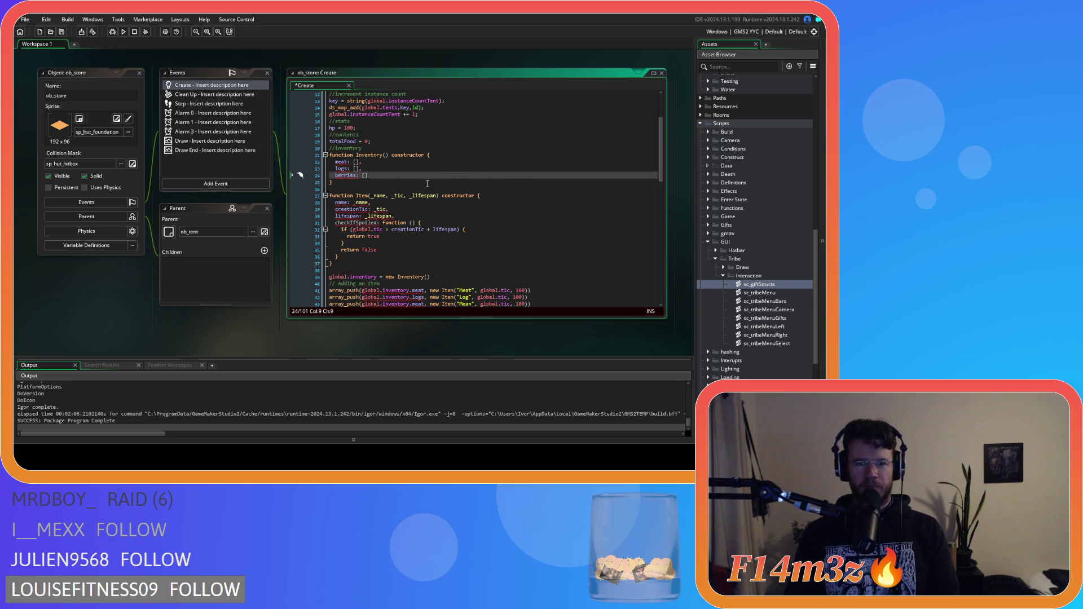
pyautogui.scroll(-2, 429, 186)
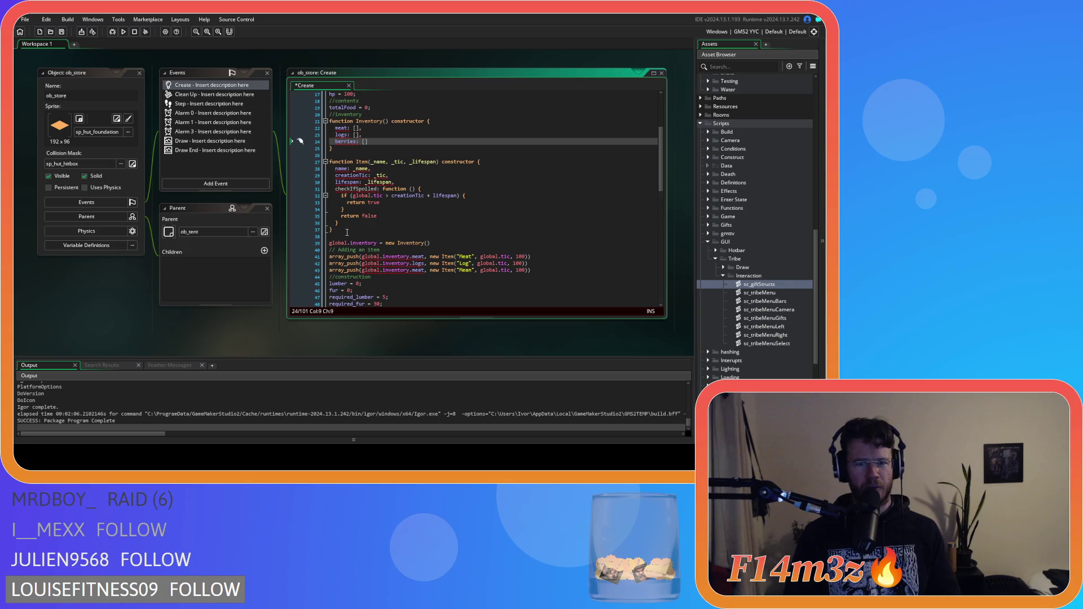
pyautogui.click(343, 233)
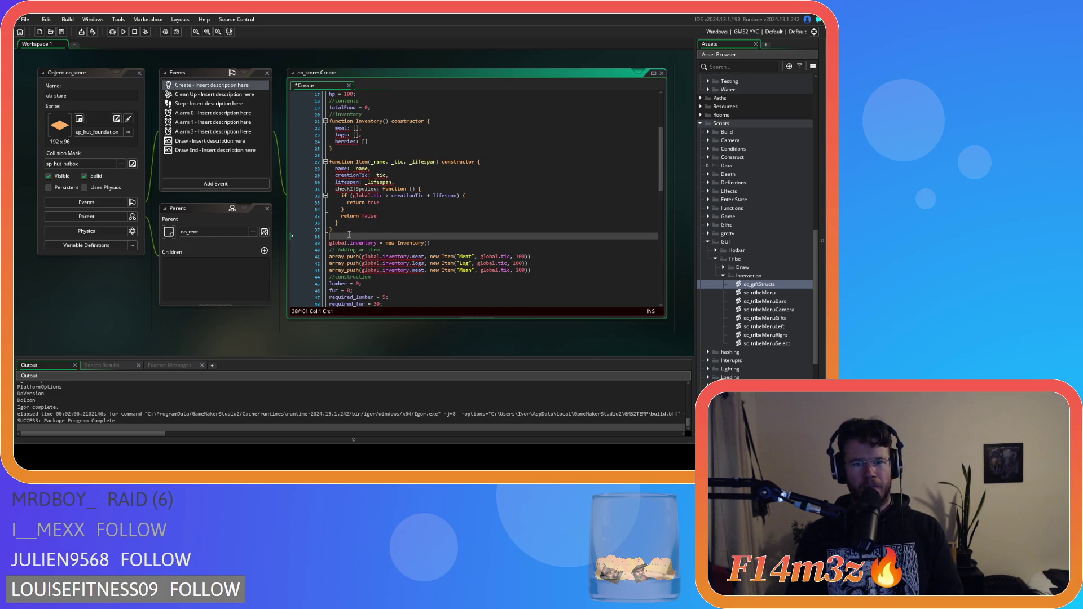
pyautogui.click(351, 230)
# Add a space before the colons of the meat, logs and berries fields
pyautogui.scroll(1, 373, 221)
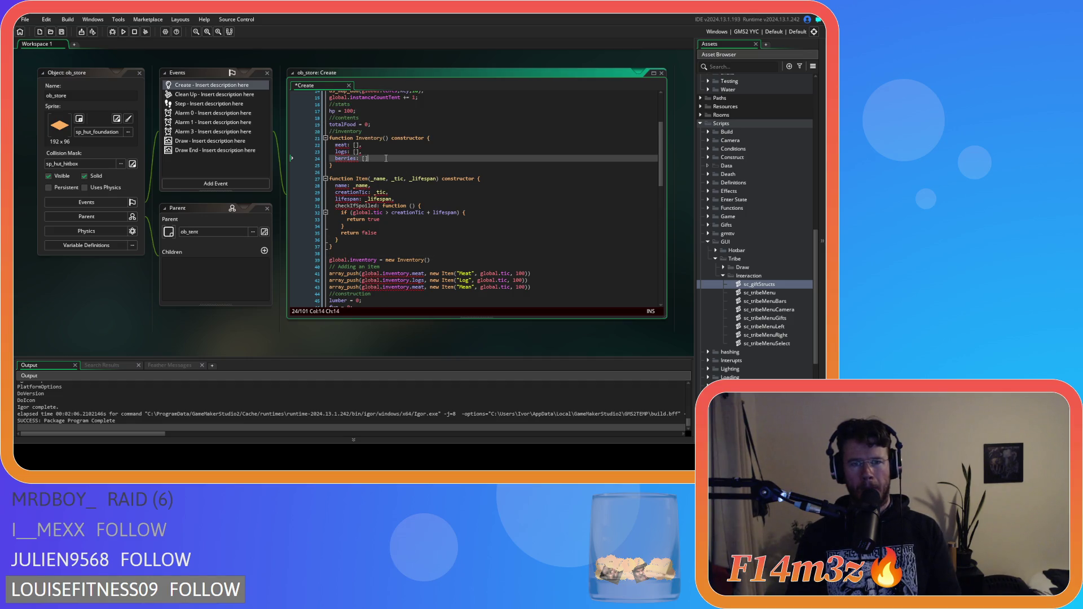
pyautogui.click(388, 159)
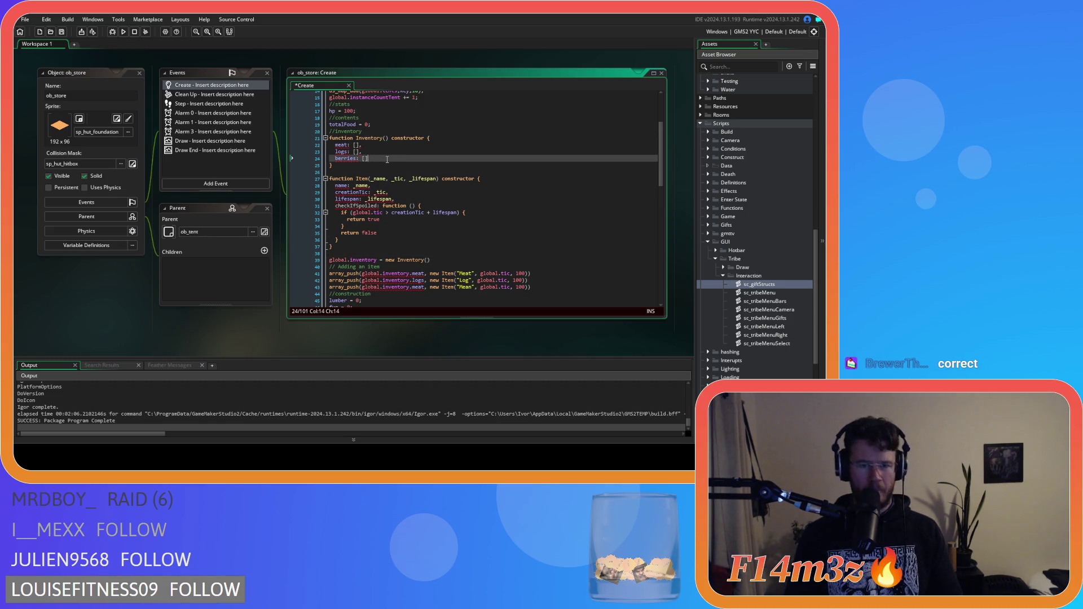
pyautogui.write(',')
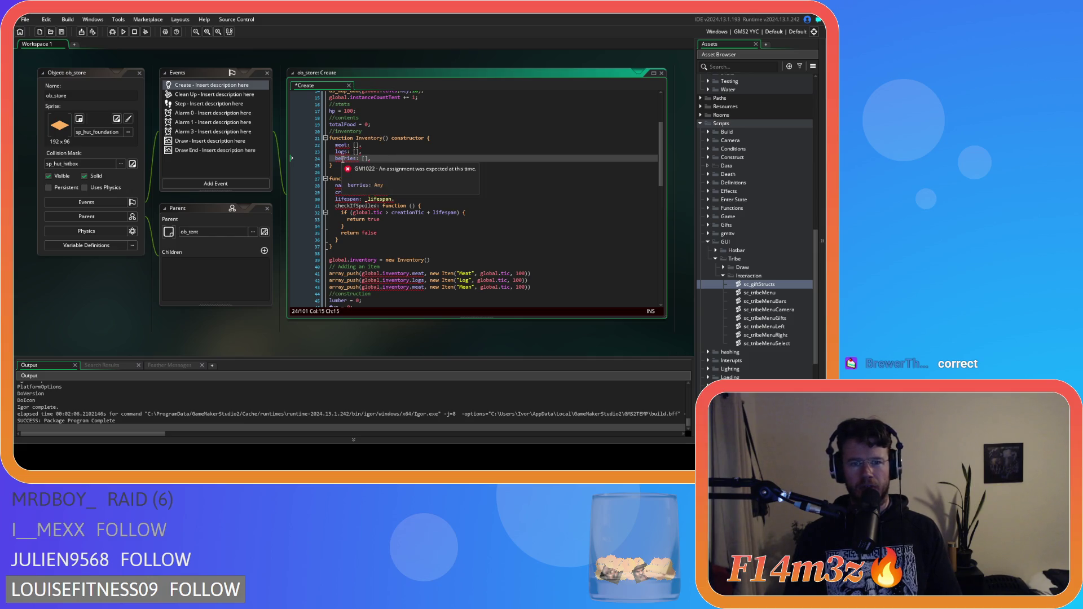
pyautogui.click(348, 145)
pyautogui.click(348, 152)
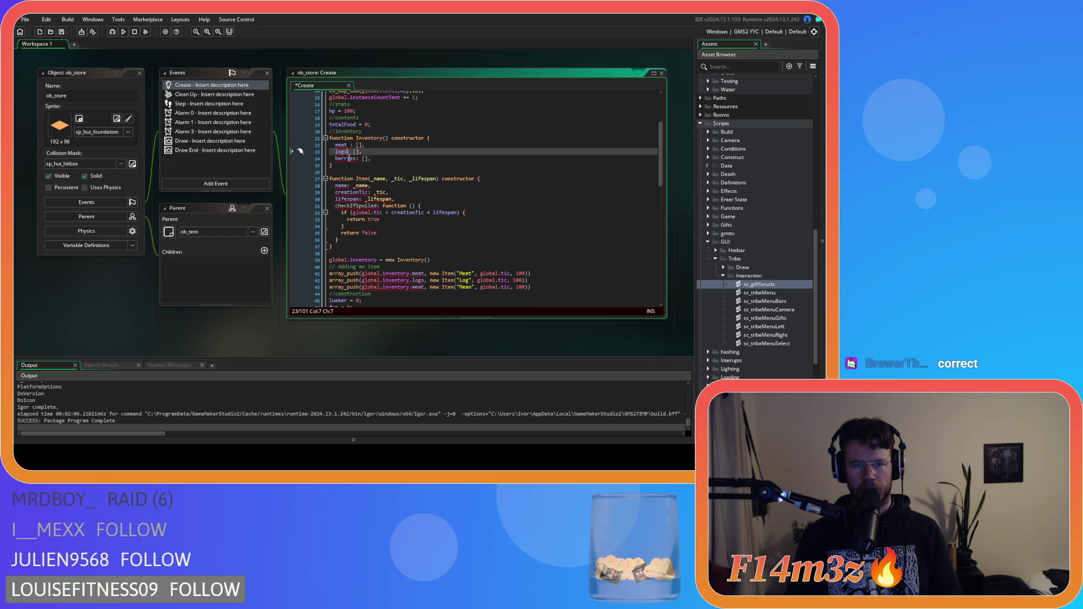
pyautogui.click(355, 158)
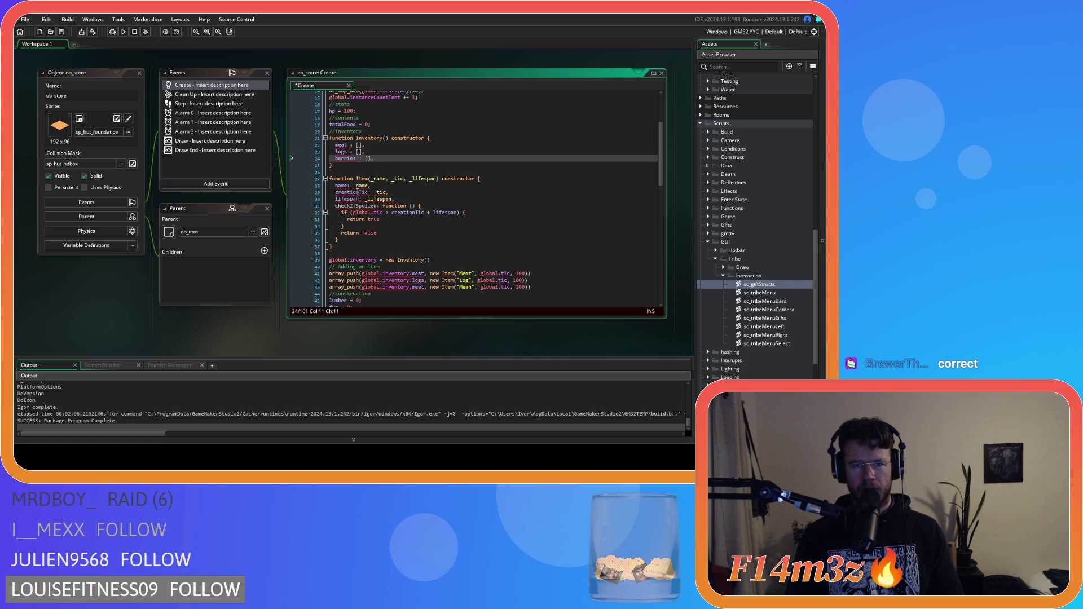
# Select the Inventory and Item constructors (lines 20–37) and delete them
pyautogui.moveTo(343, 147)
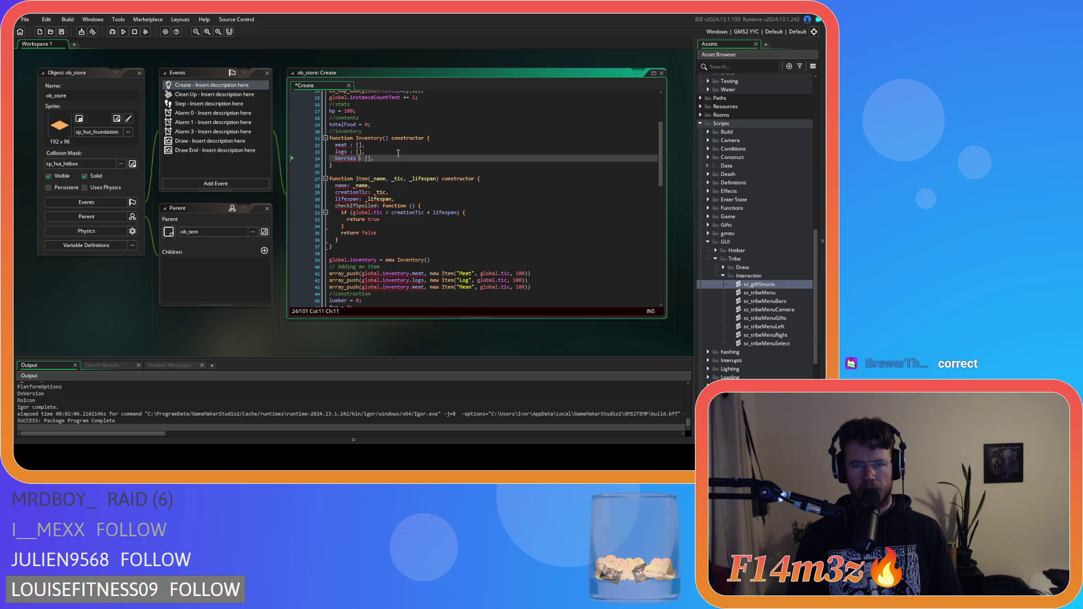
pyautogui.click(381, 138)
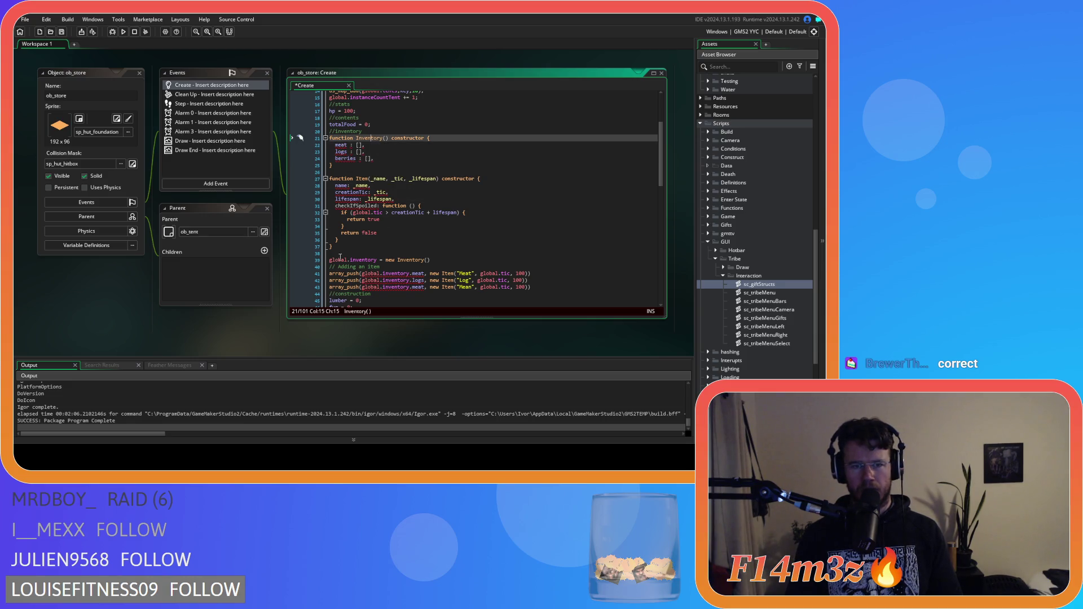
pyautogui.click(359, 254)
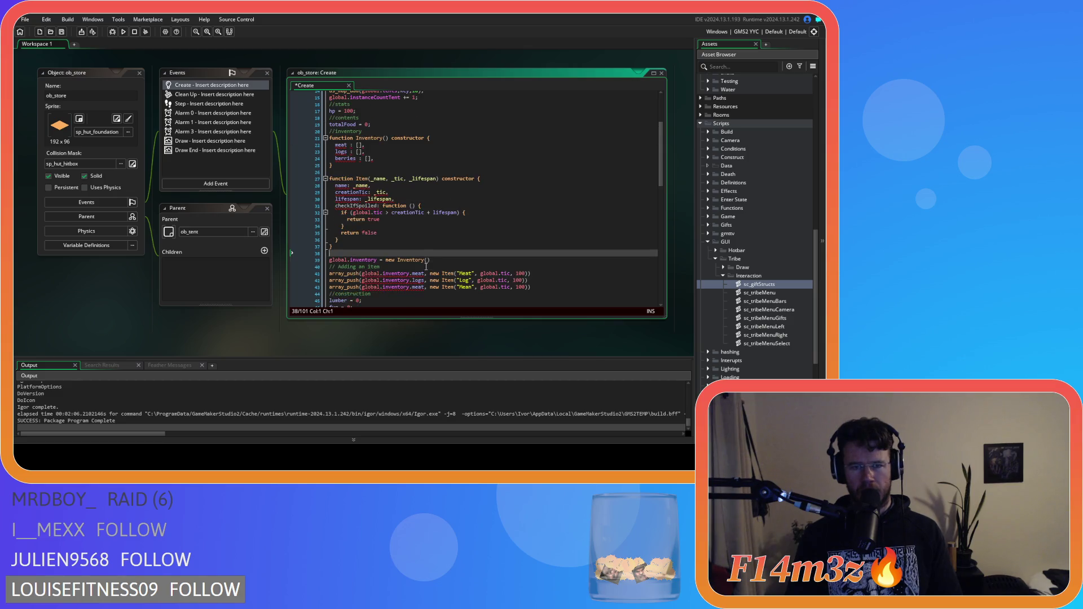
pyautogui.moveTo(330, 253)
pyautogui.mouseDown()
pyautogui.moveTo(319, 243)
pyautogui.moveTo(303, 133)
pyautogui.mouseUp()
pyautogui.press('Delete')
# Delete the leftover blank lines in ob_store's Create event and save it
pyautogui.press('Return')
pyautogui.press('BackSpace')
pyautogui.press('BackSpace')
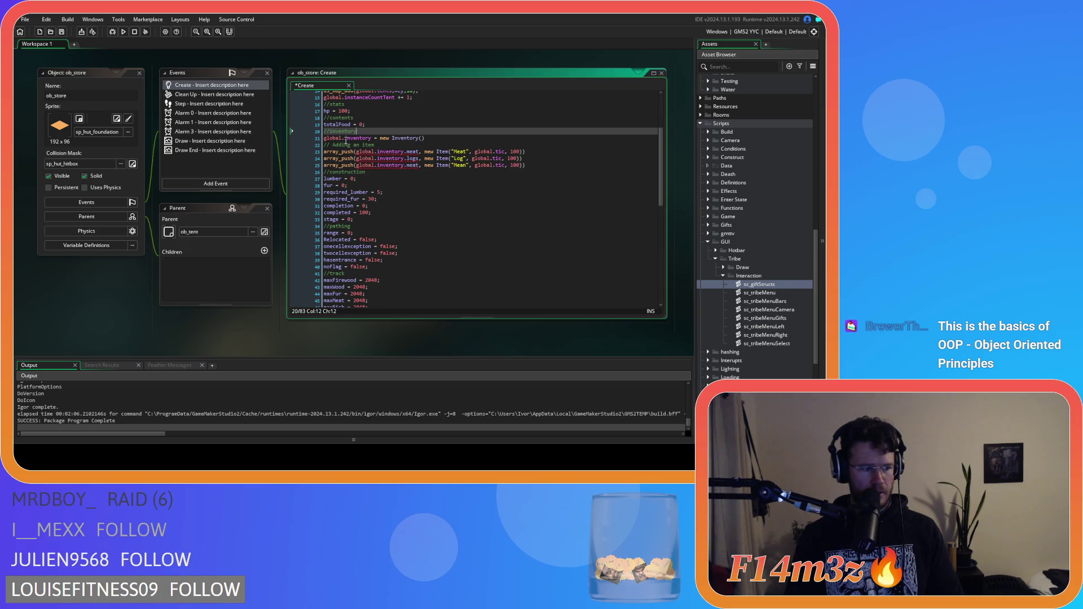
pyautogui.hotkey('ctrl', 's')
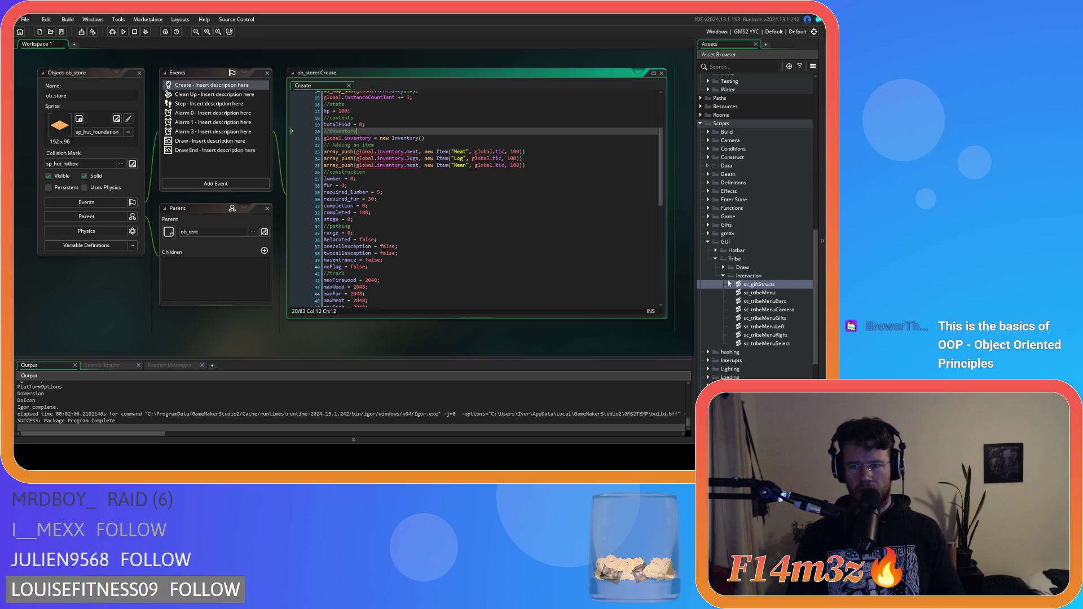
# Expand the Scripts > Functions folder in the Asset Browser
pyautogui.scroll(-5, 729, 370)
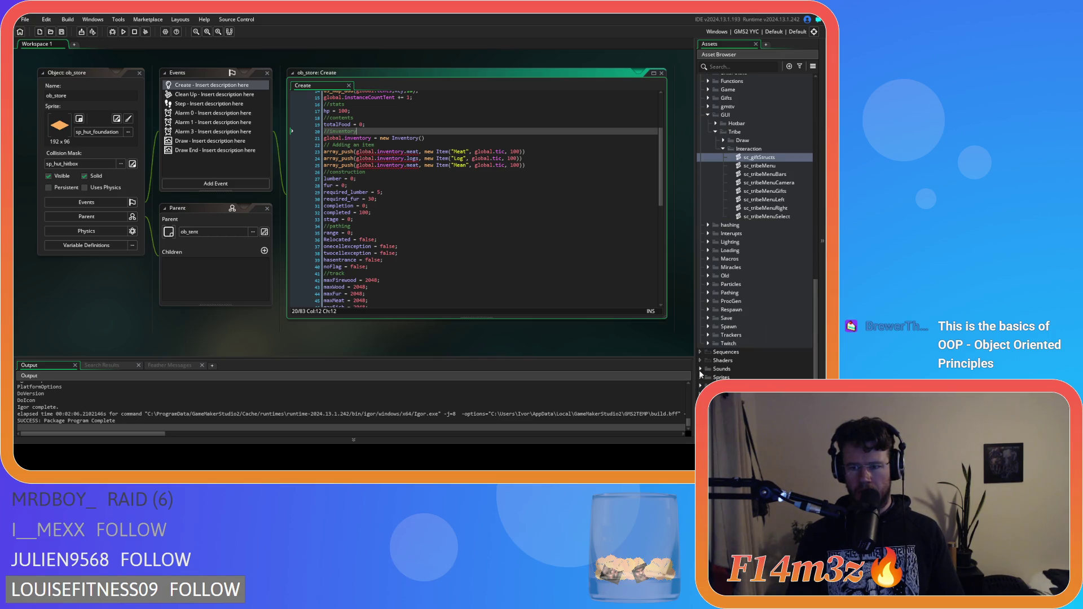
pyautogui.scroll(2, 731, 264)
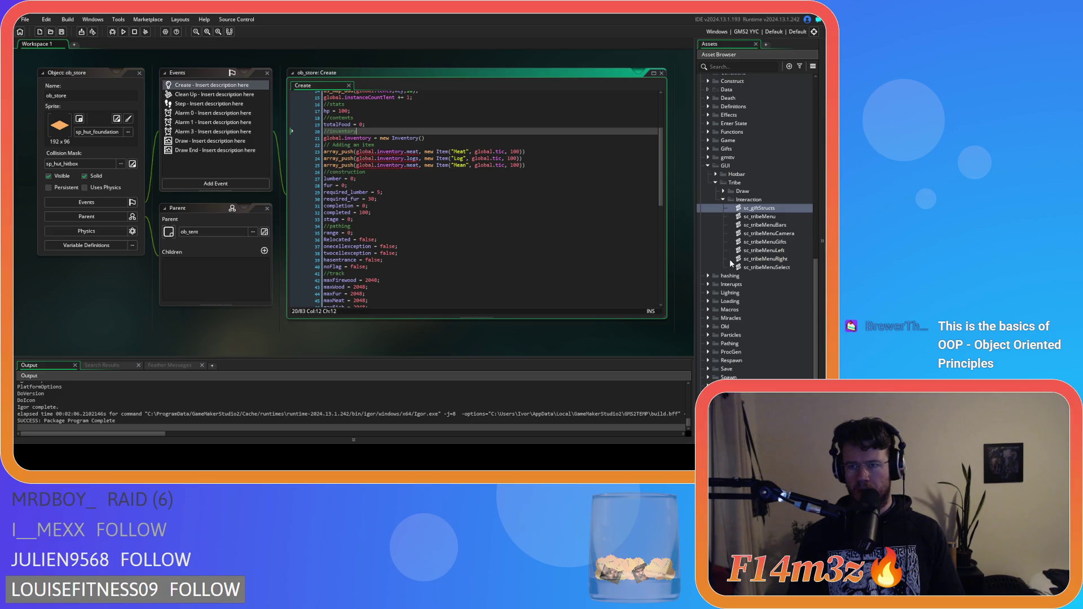
pyautogui.scroll(2, 731, 264)
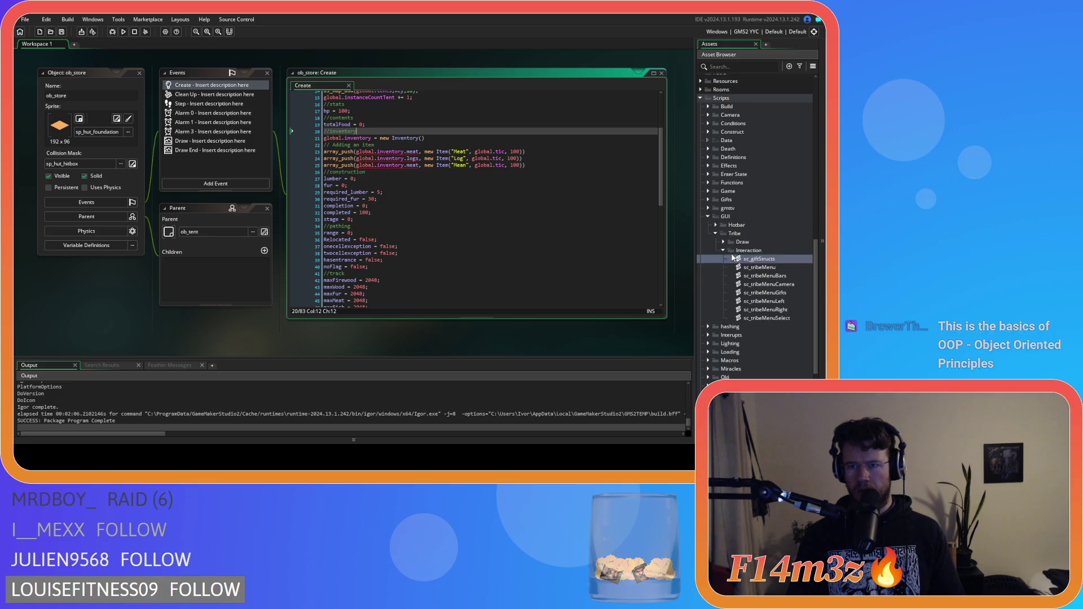
pyautogui.click(709, 182)
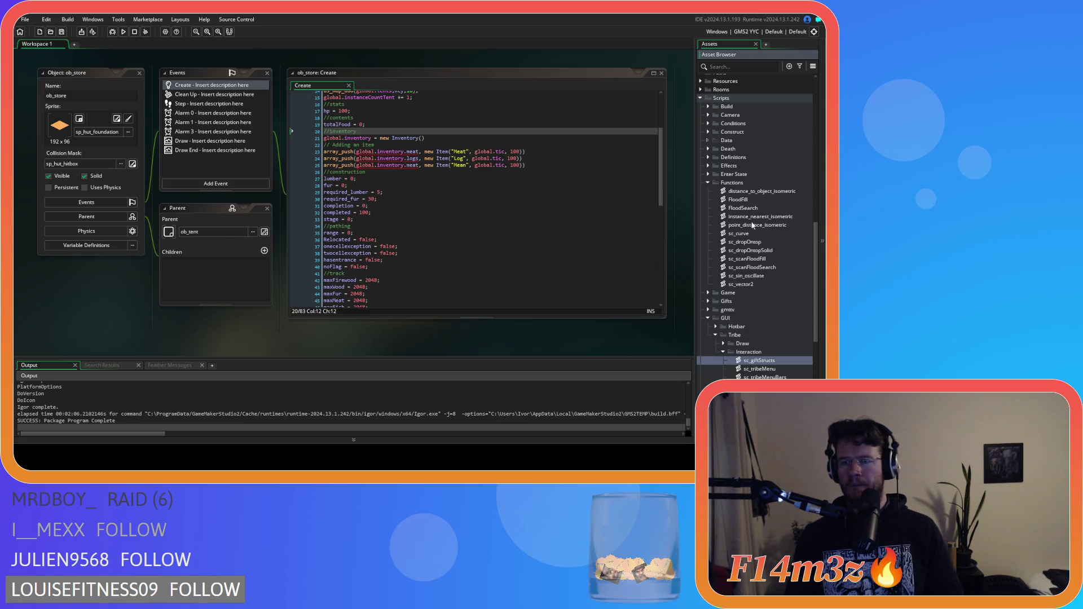
pyautogui.rightClick(731, 187)
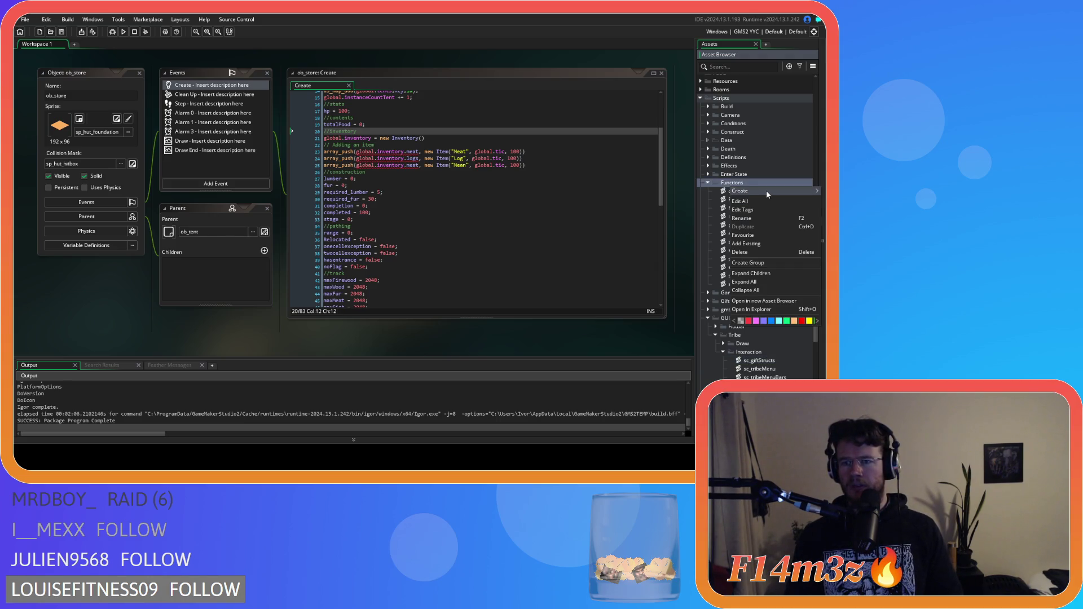
pyautogui.moveTo(766, 191)
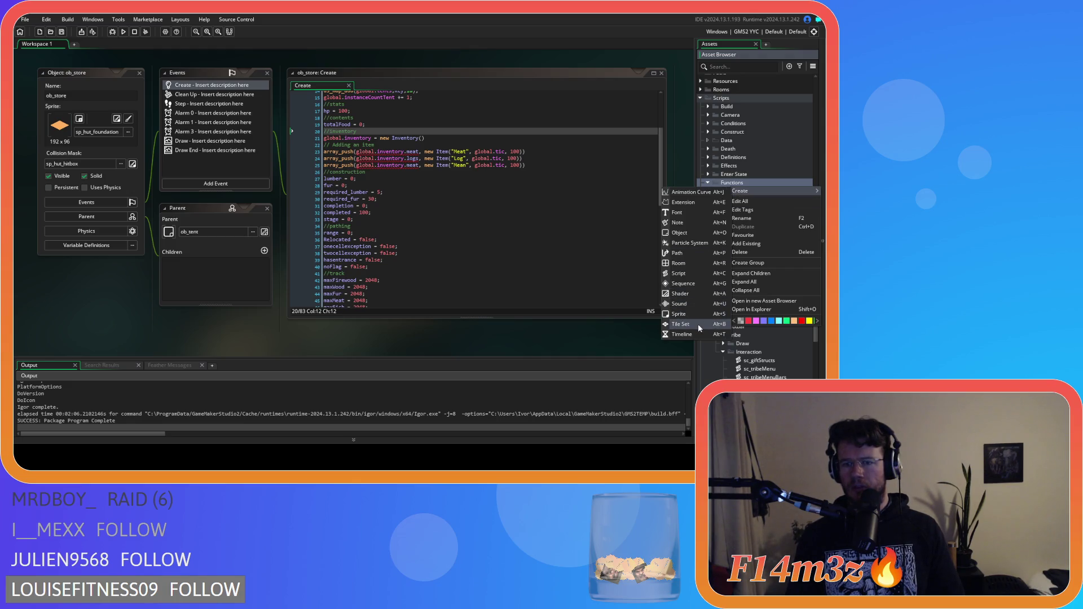
pyautogui.click(700, 274)
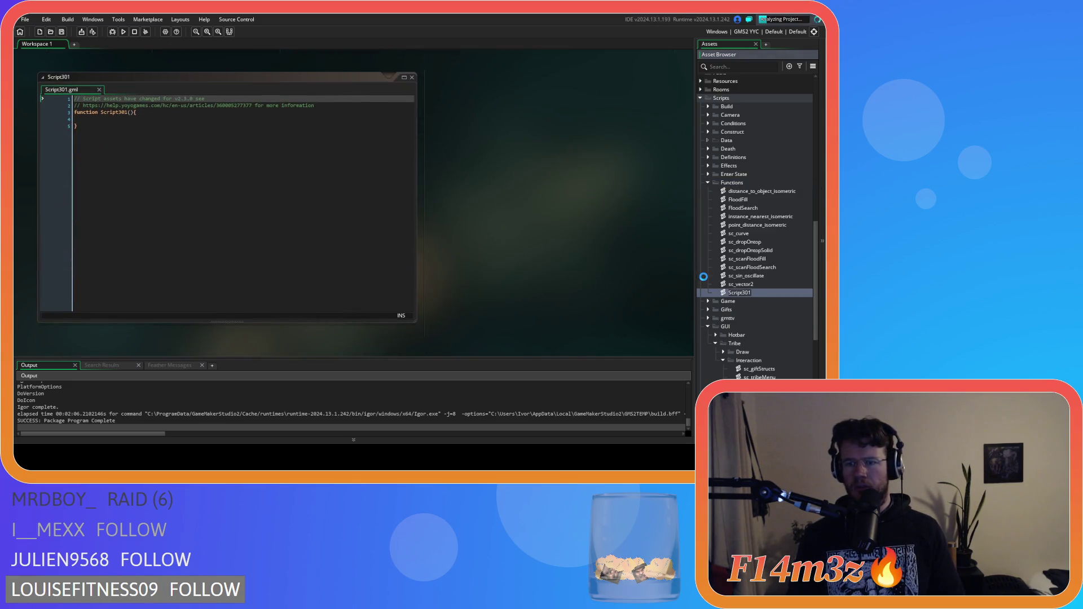
pyautogui.write('sc_')
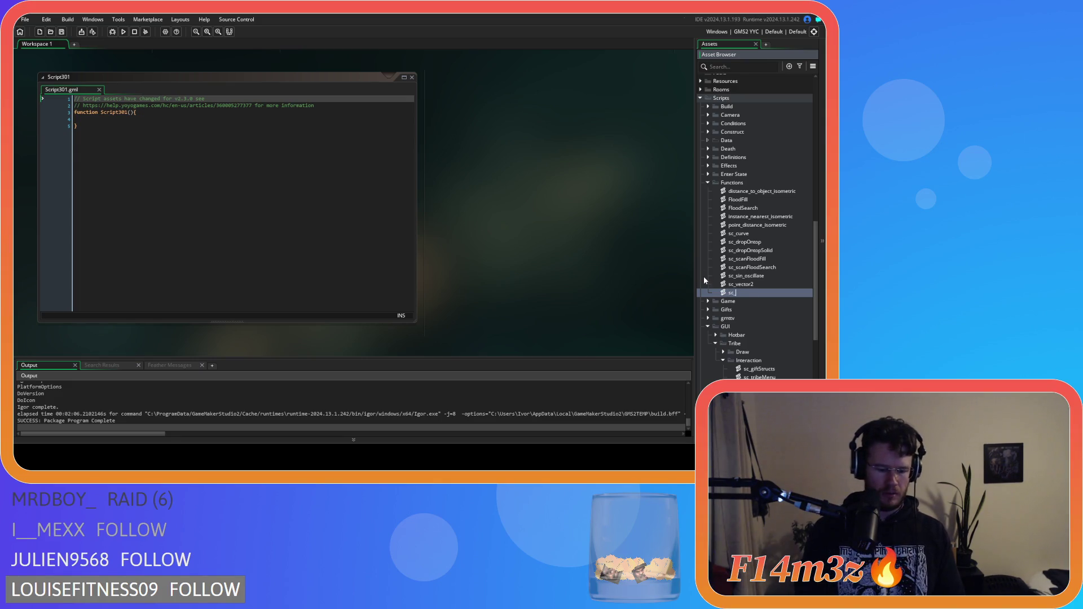
pyautogui.write('inventory')
pyautogui.press('Return')
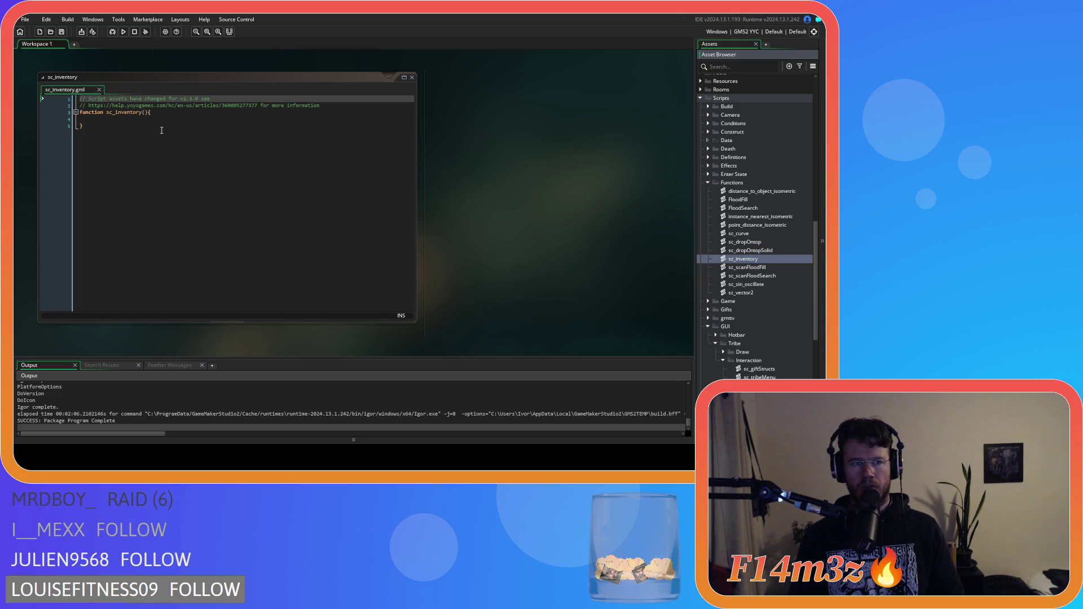
pyautogui.click(132, 117)
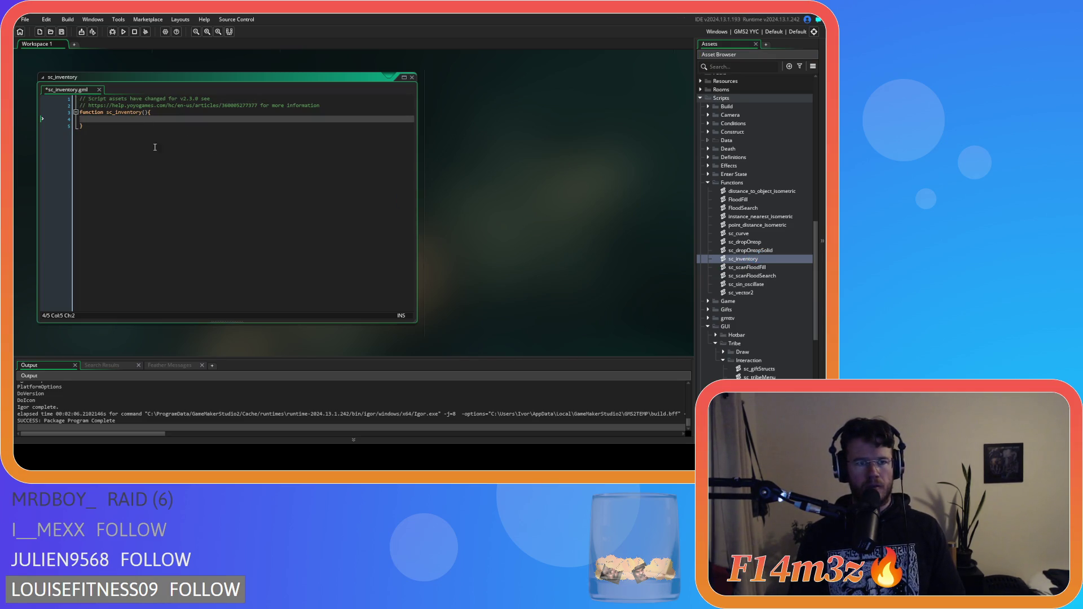
pyautogui.click(145, 113)
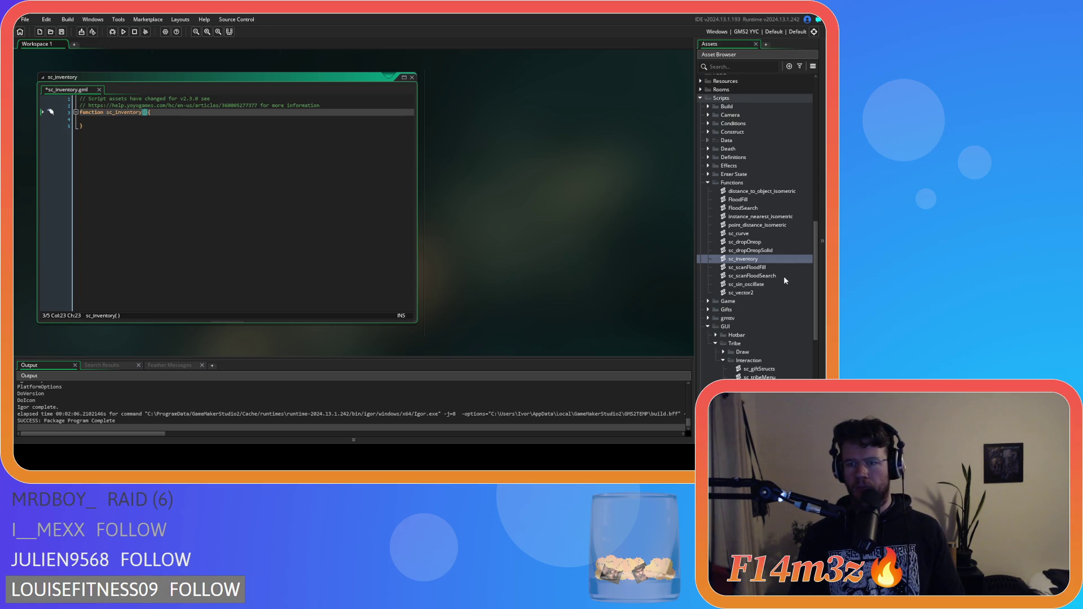
pyautogui.doubleClick(744, 293)
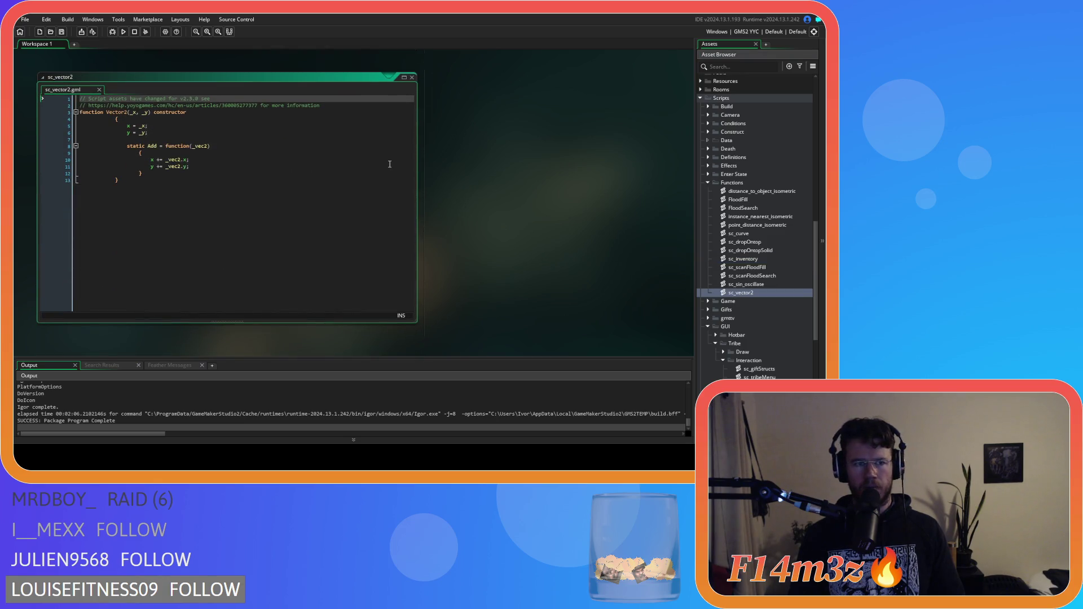
pyautogui.click(411, 77)
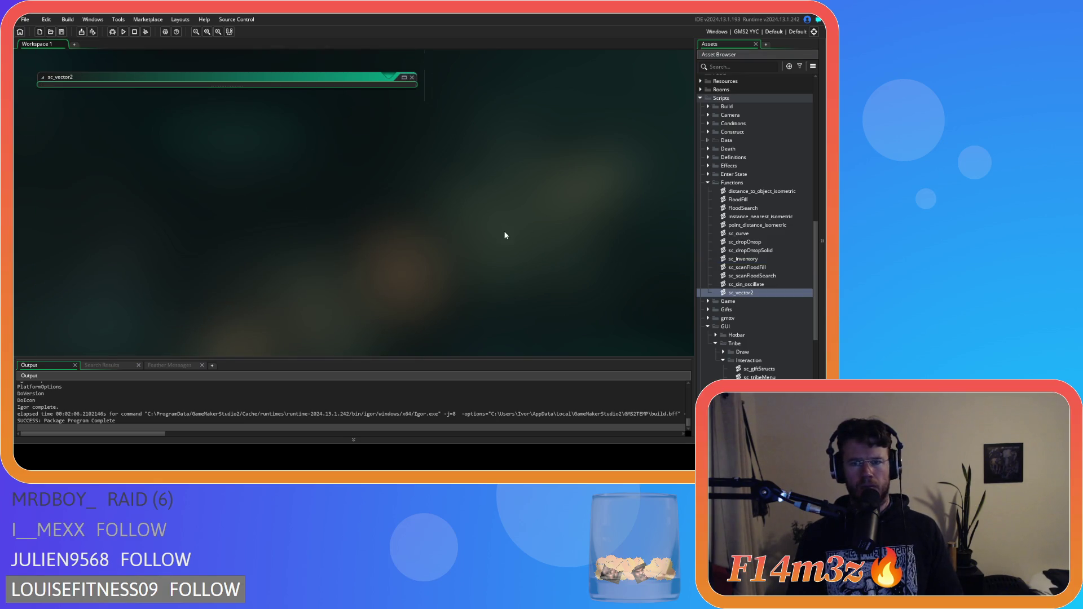
pyautogui.scroll(3, 505, 236)
pyautogui.click(157, 174)
pyautogui.click(145, 159)
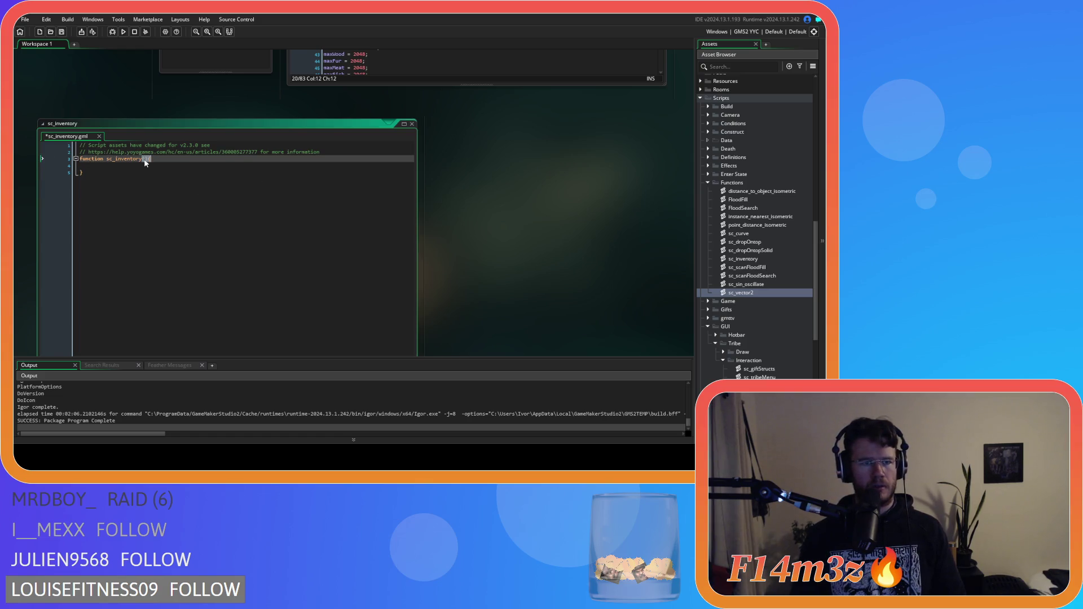
# Give sc_inventory a controller parameter and add a with(controller) block inside it
pyautogui.write('controller')
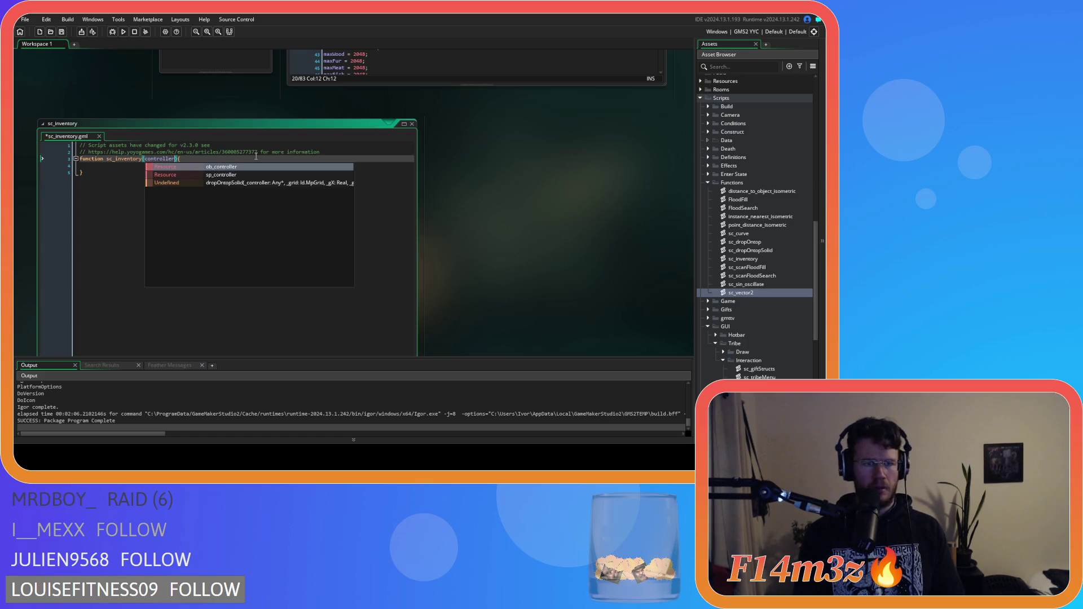
pyautogui.press('Escape')
pyautogui.press('End')
pyautogui.press('Return')
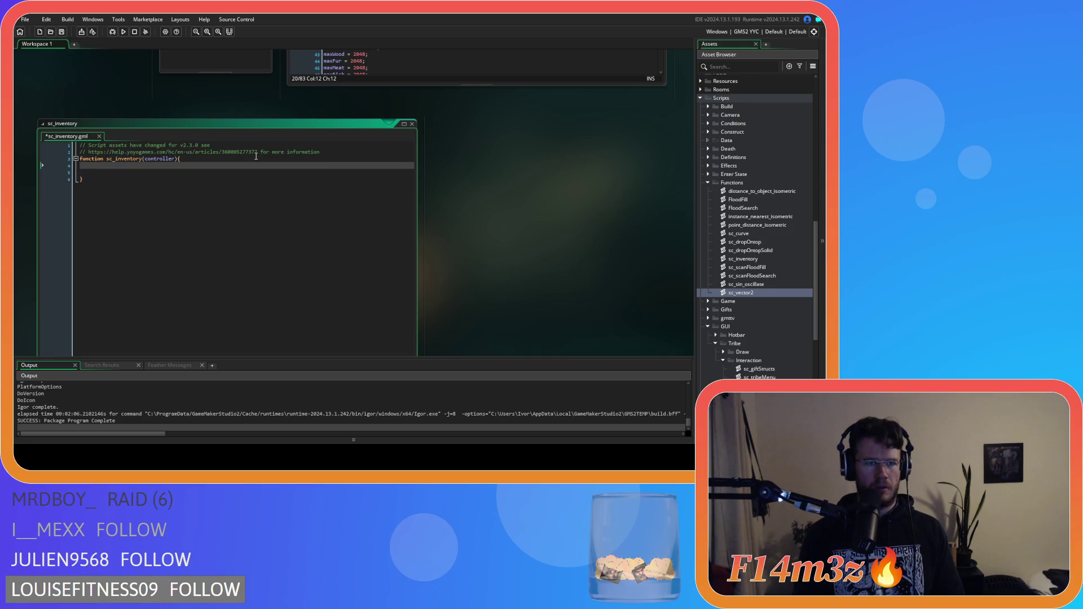
pyautogui.write('with')
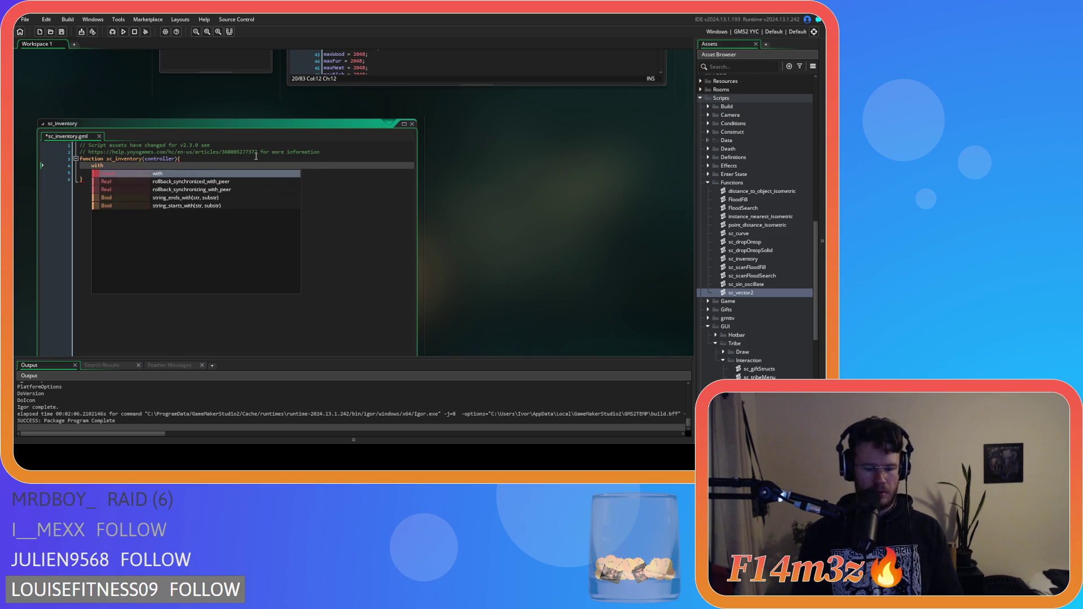
pyautogui.write('(controller')
pyautogui.press('Escape')
pyautogui.click(158, 165)
# Paste the Inventory and Item constructors into the with(controller) block and indent them
pyautogui.press('Return')
pyautogui.press('Down')
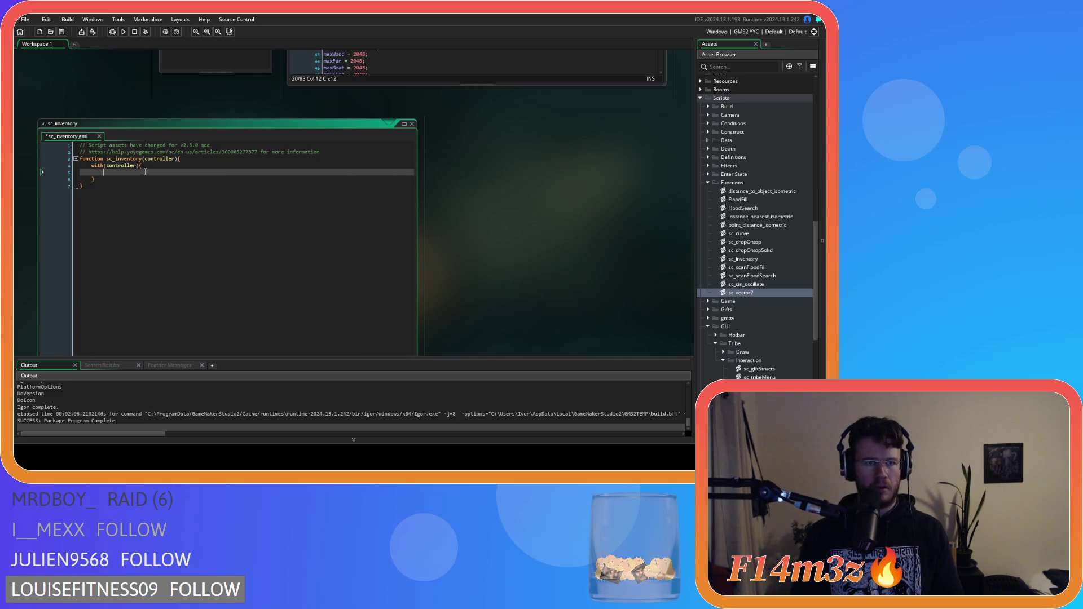
pyautogui.hotkey('ctrl', 'v')
pyautogui.moveTo(97, 285)
pyautogui.mouseDown()
pyautogui.moveTo(62, 276)
pyautogui.moveTo(17, 178)
pyautogui.mouseUp()
pyautogui.press('Tab')
pyautogui.press('Tab')
# Save sc_inventory and delete the blank line between the Inventory and Item constructors
pyautogui.click(186, 230)
pyautogui.hotkey('ctrl', 's')
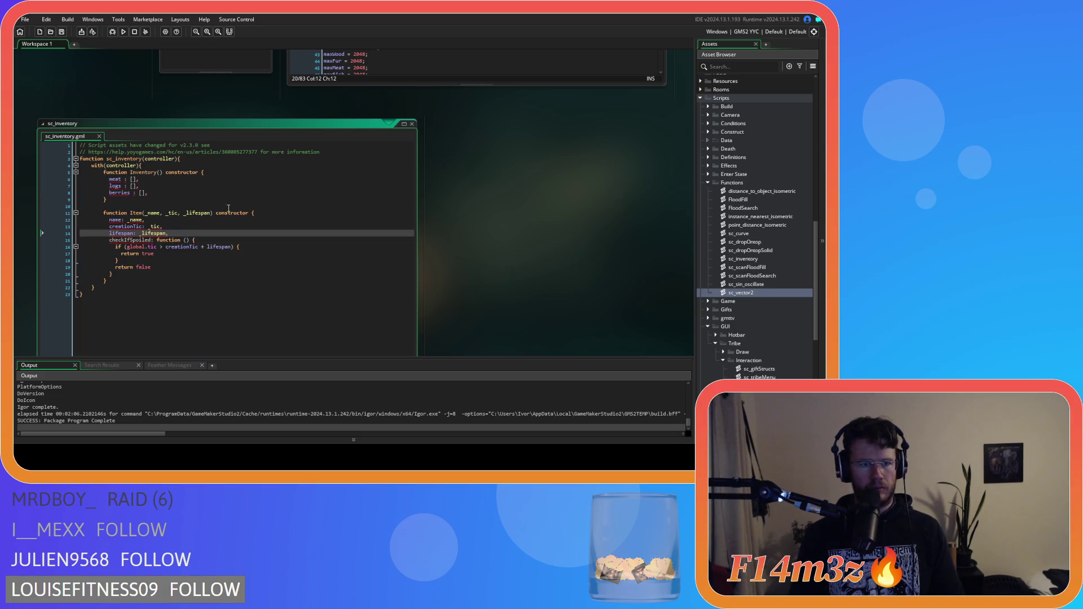
pyautogui.click(129, 180)
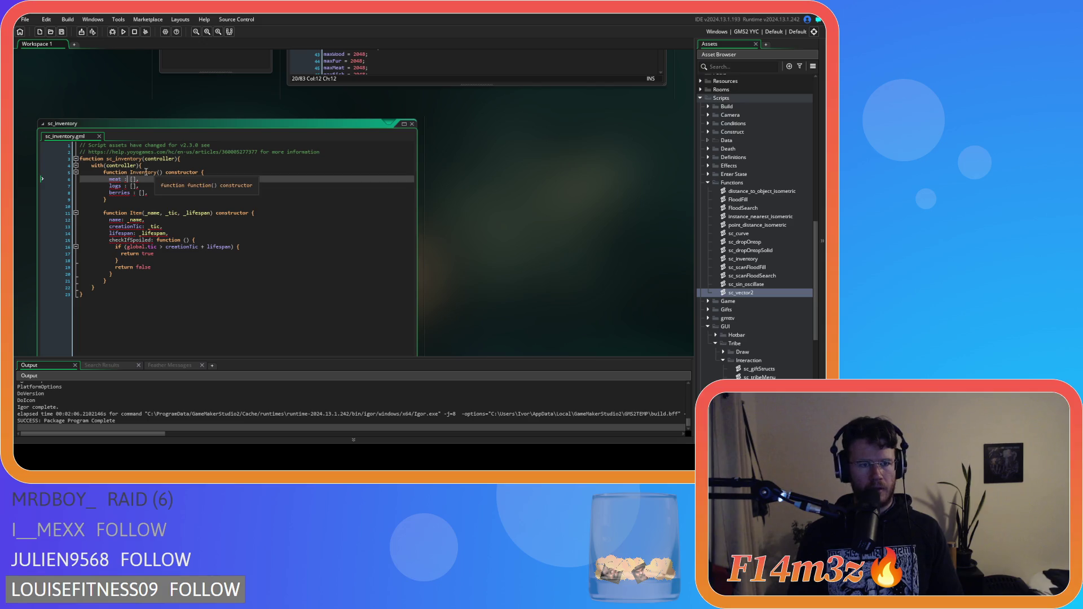
pyautogui.hotkey('shift', 'Home')
pyautogui.hotkey('shift', 'Home')
pyautogui.press('Up')
pyautogui.press('End')
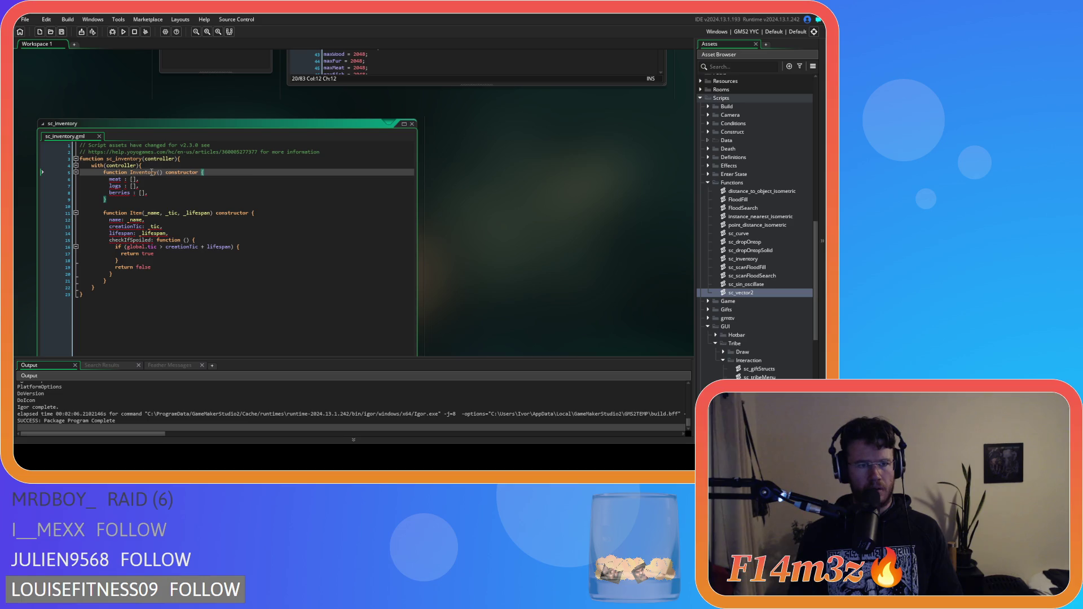
pyautogui.press('Down')
pyautogui.press('Down')
pyautogui.press('Down')
pyautogui.press('Delete')
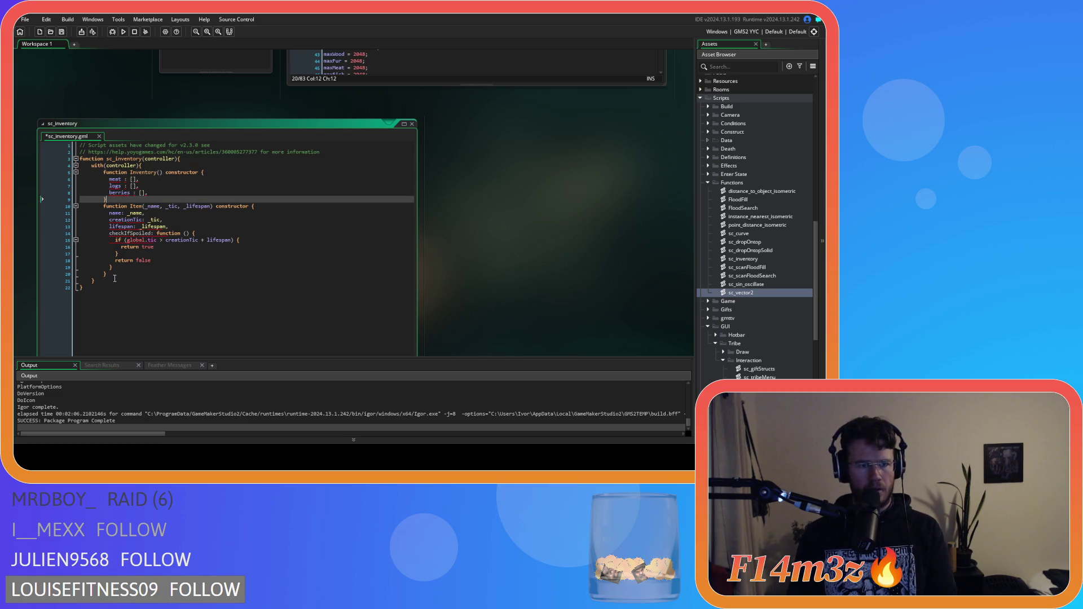
pyautogui.press('Down')
pyautogui.press('Down')
pyautogui.press('Down')
# Re-indent the Inventory fields meat, logs and berries one level inside the constructor
pyautogui.click(100, 199)
pyautogui.moveTo(149, 193)
pyautogui.mouseDown()
pyautogui.moveTo(65, 188)
pyautogui.moveTo(63, 178)
pyautogui.mouseUp()
pyautogui.press('Left')
pyautogui.press('BackSpace')
pyautogui.press('BackSpace')
pyautogui.press('BackSpace')
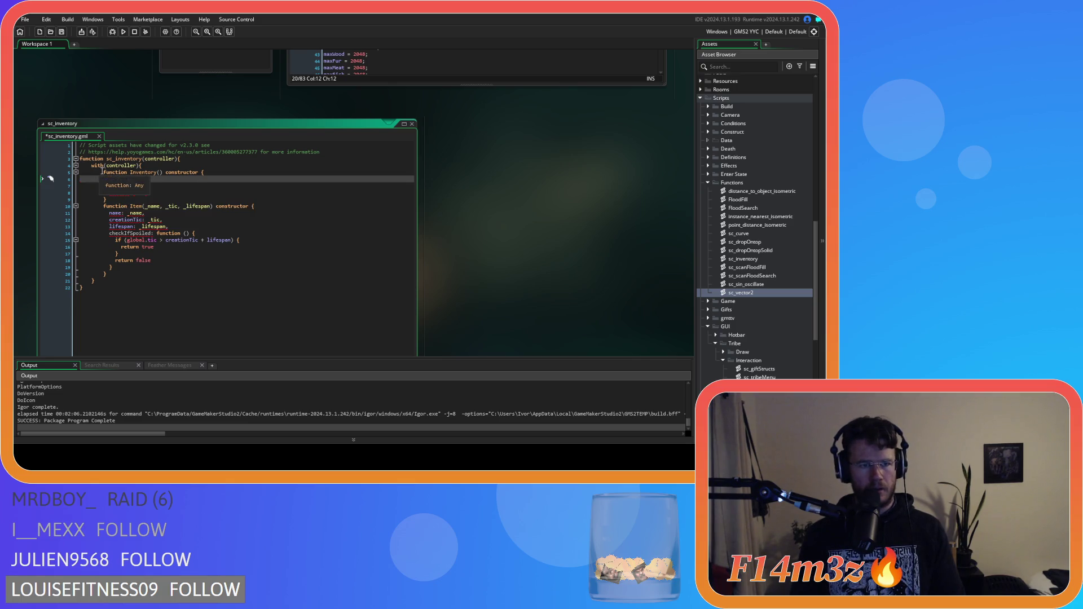
pyautogui.click(102, 171)
pyautogui.press('Down')
pyautogui.press('Tab')
pyautogui.press('Down')
pyautogui.press('Home')
pyautogui.press('BackSpace')
pyautogui.press('Tab')
pyautogui.press('Down')
pyautogui.press('Home')
pyautogui.press('BackSpace')
pyautogui.press('Tab')
# Re-indent the Item fields name, creationTic, lifespan and the checkIfSpoiled line one level
pyautogui.click(107, 213)
pyautogui.press('Tab')
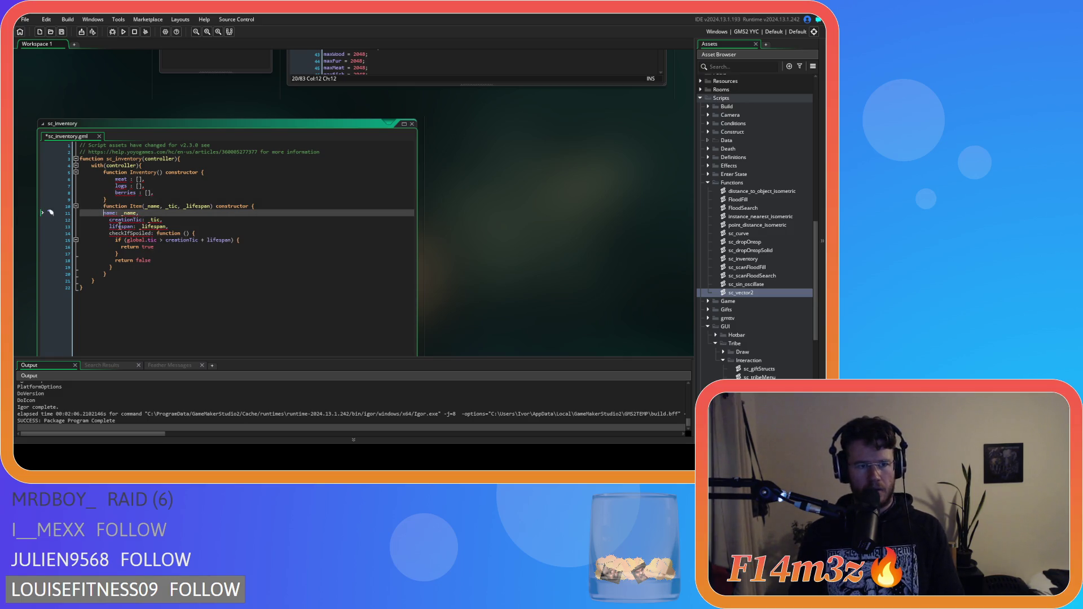
pyautogui.press('Down')
pyautogui.press('Home')
pyautogui.press('Tab')
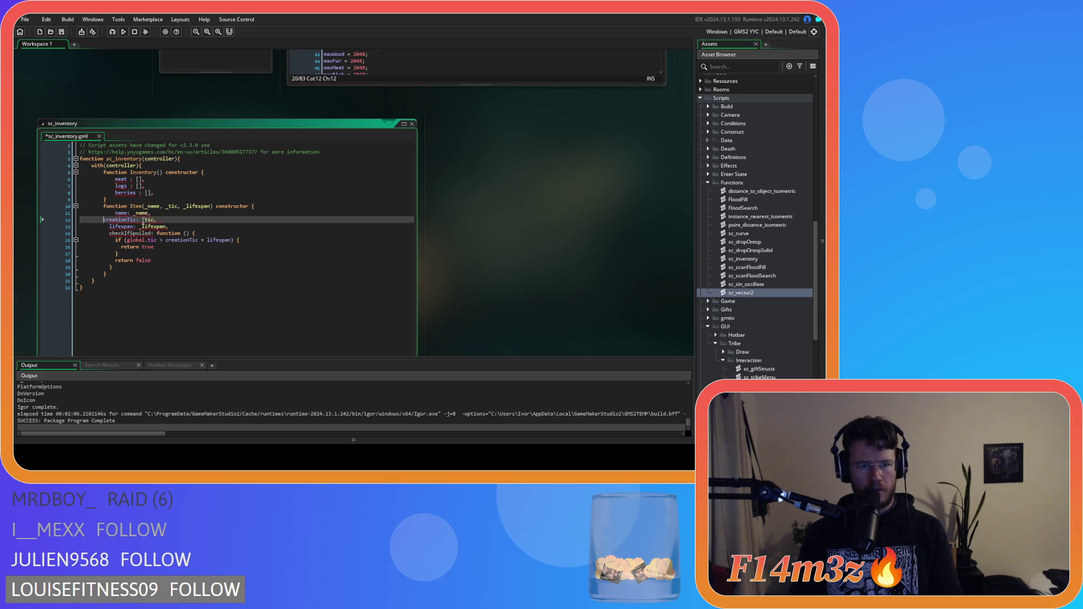
pyautogui.press('Down')
pyautogui.press('Down')
pyautogui.hotkey('shift', 'Tab')
pyautogui.press('Tab')
pyautogui.press('Down')
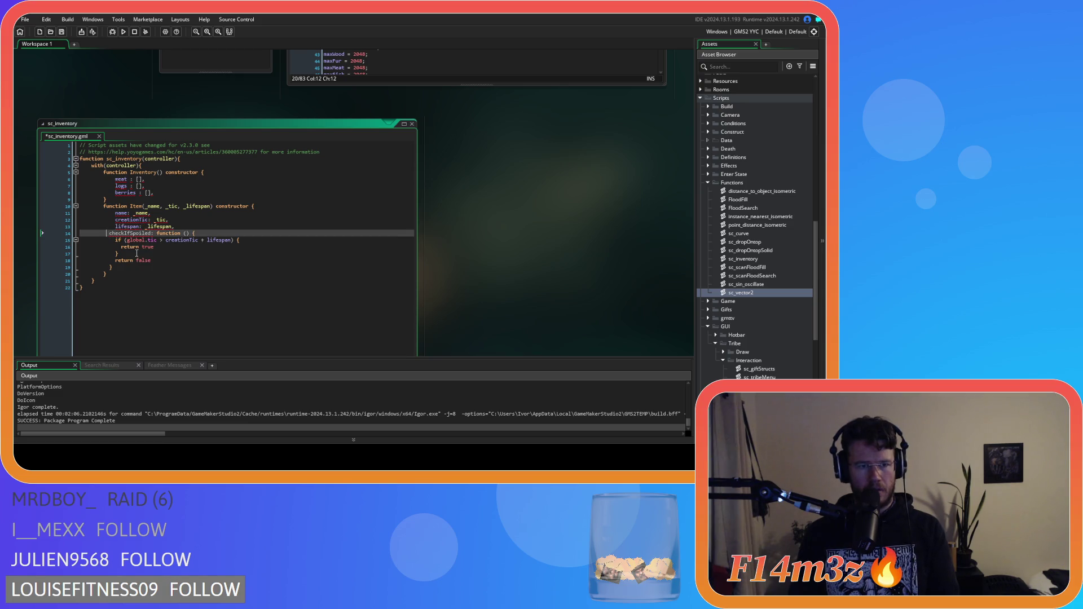
pyautogui.press('Tab')
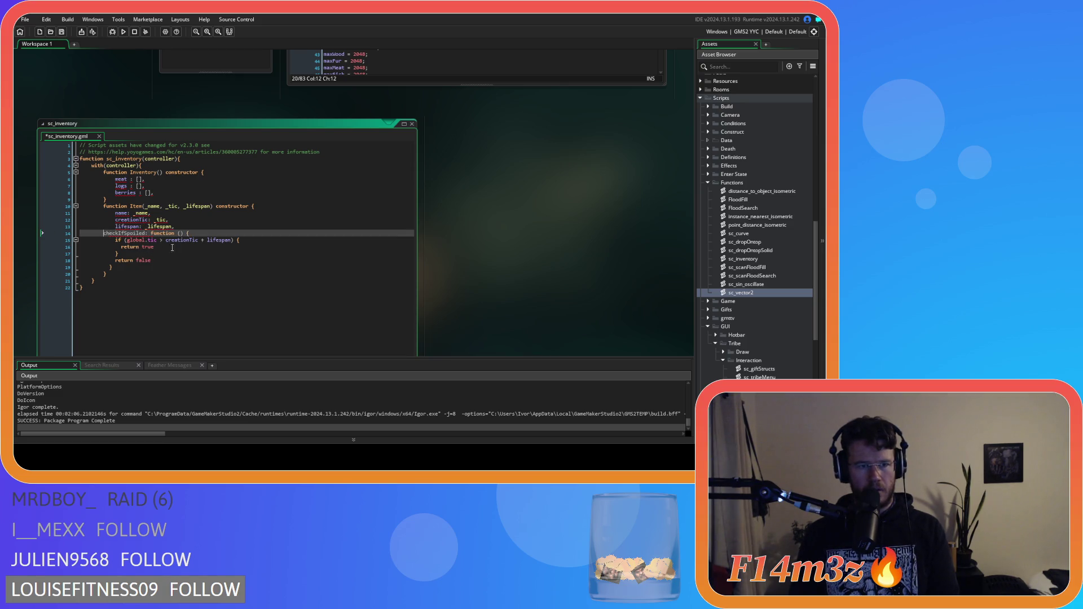
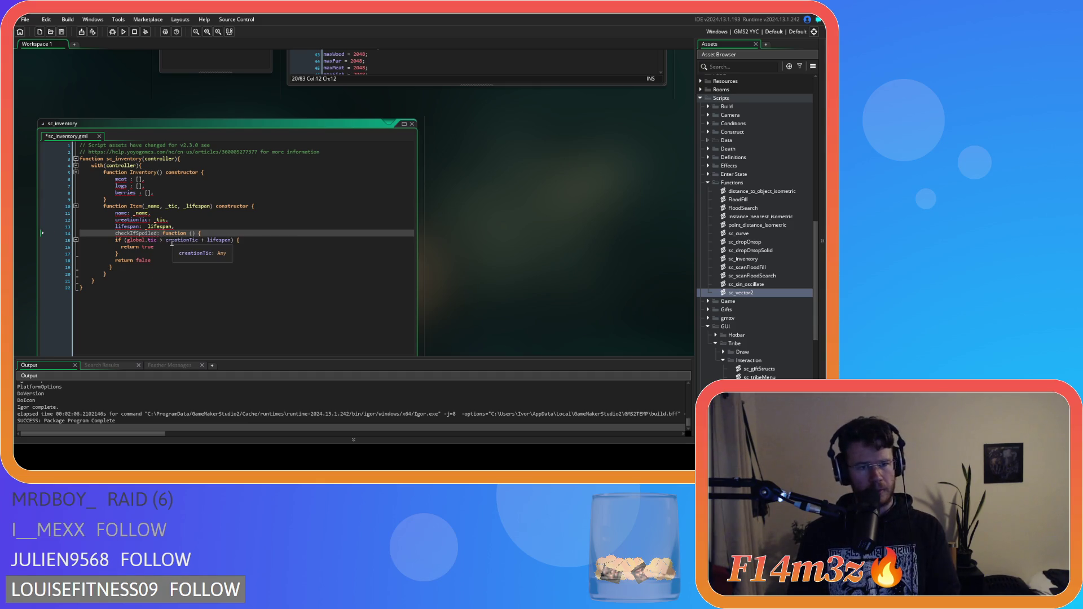
# Retype the '{' after checkIfSpoiled and add a blank line above it, after lifespan
pyautogui.hotkey('ctrl', 'Right')
pyautogui.press('Delete')
pyautogui.write('{')
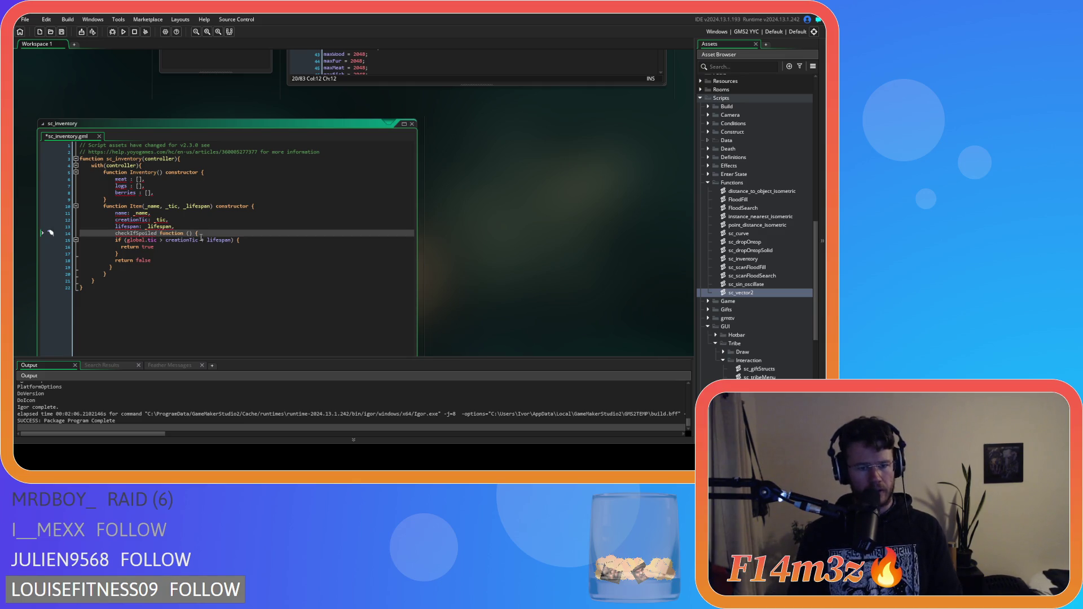
pyautogui.write(':')
pyautogui.click(127, 275)
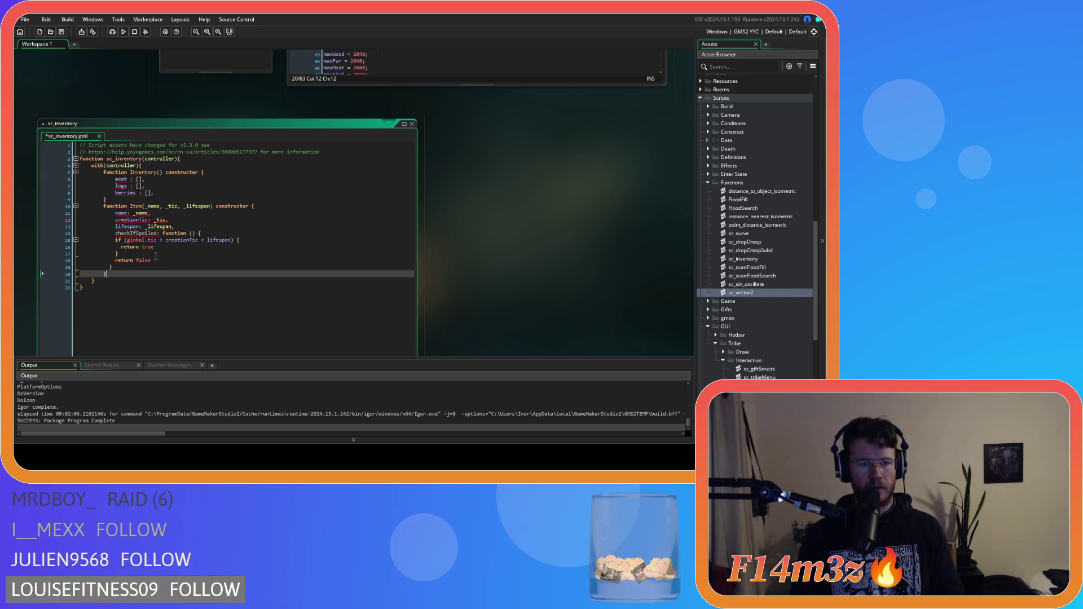
pyautogui.click(195, 228)
pyautogui.press('Return')
pyautogui.click(217, 253)
pyautogui.click(175, 233)
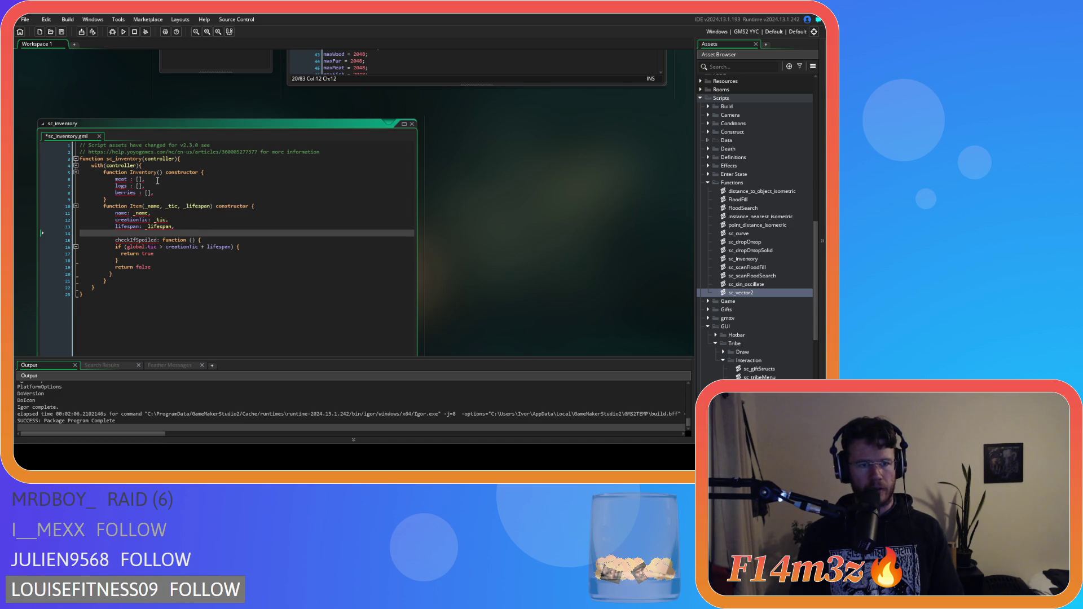
# Retype the opening bracket of the meat entry in the Inventory constructor
pyautogui.click(138, 179)
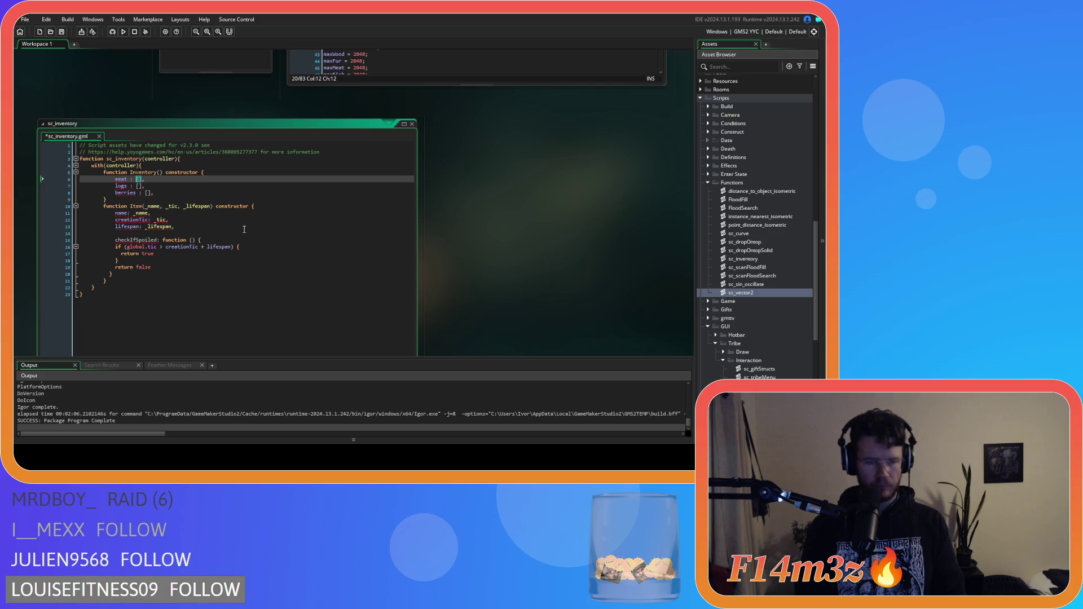
pyautogui.press('BackSpace')
pyautogui.write('[')
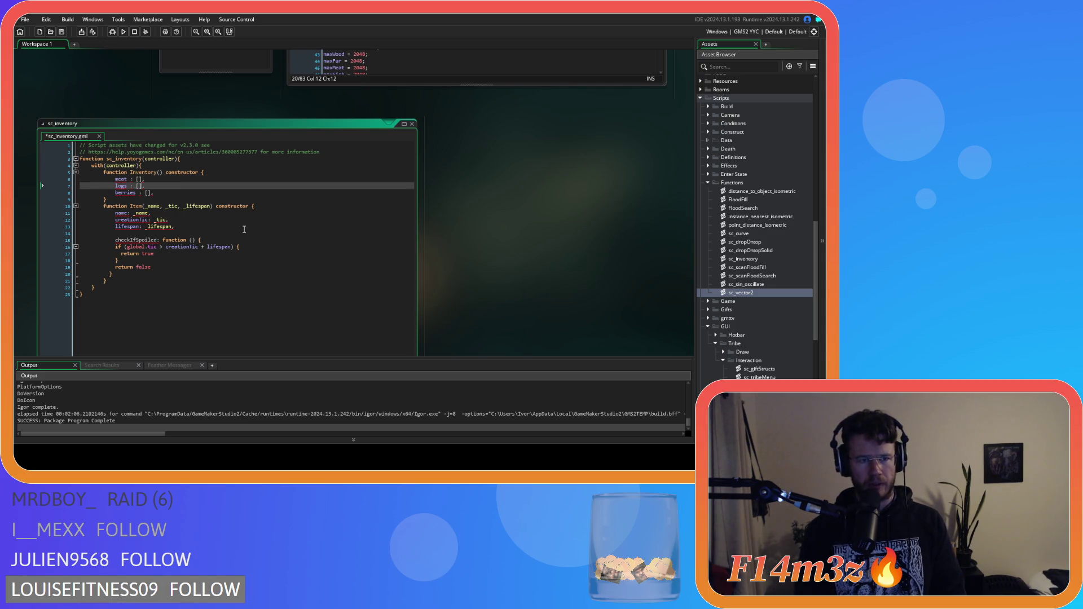
pyautogui.moveTo(142, 178)
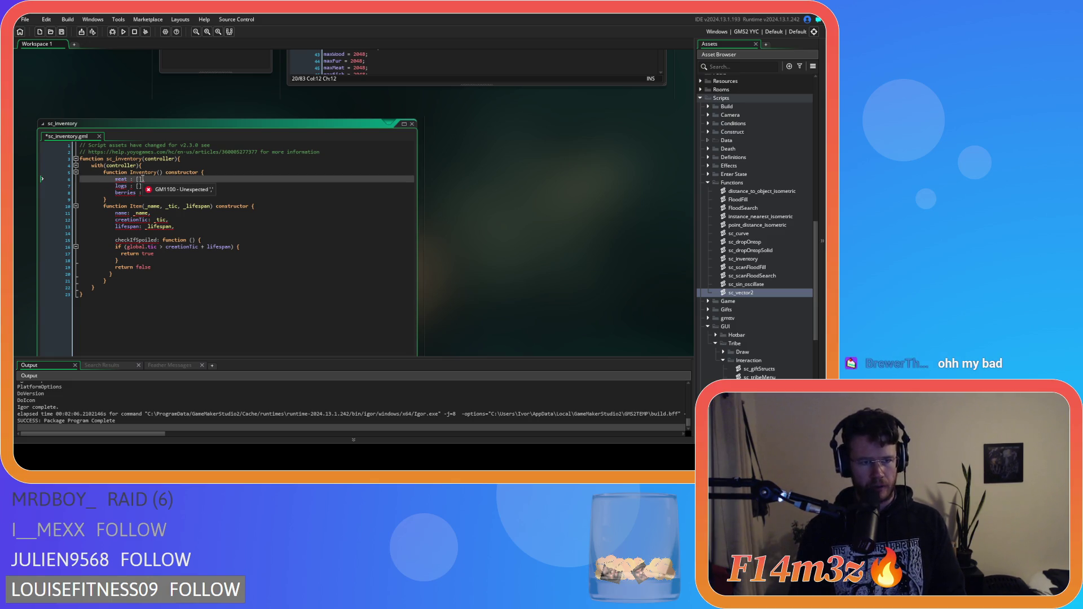
pyautogui.moveTo(104, 172); pyautogui.dragTo(219, 174)
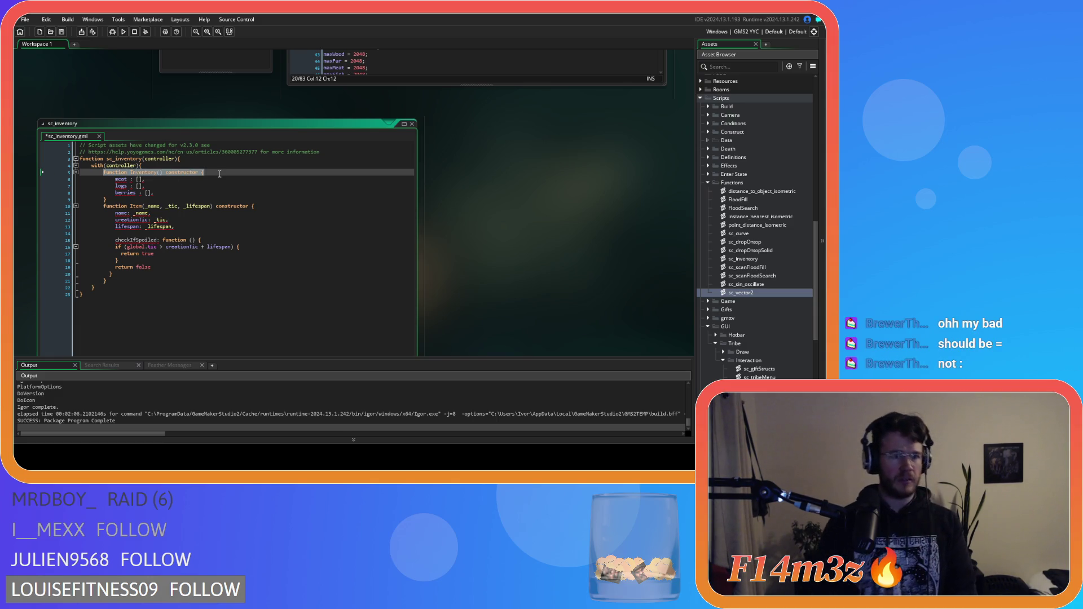
pyautogui.scroll(1, 240, 300)
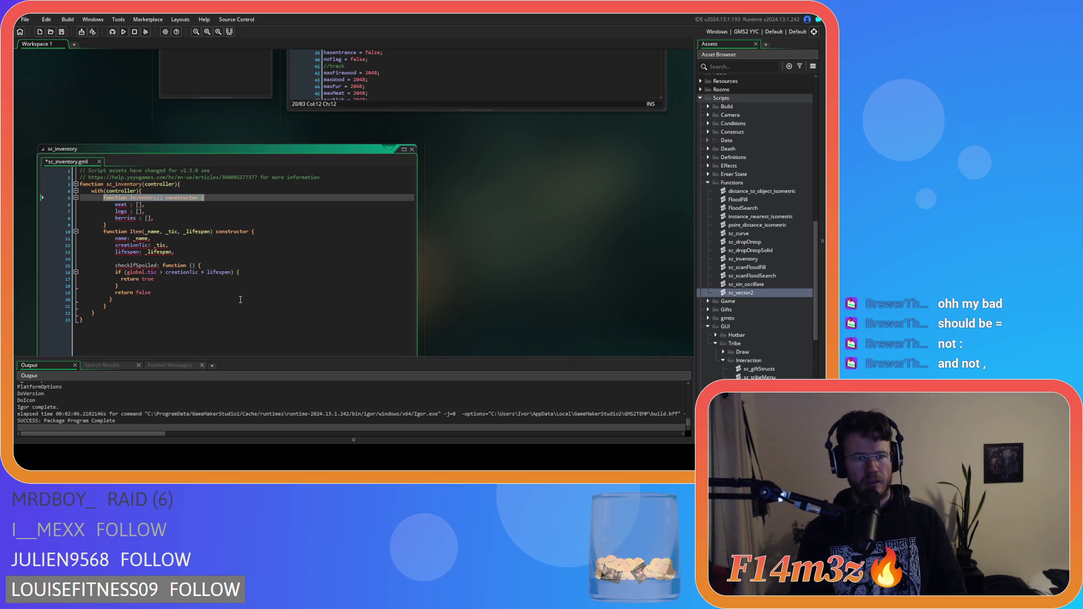
pyautogui.scroll(-1, 441, 284)
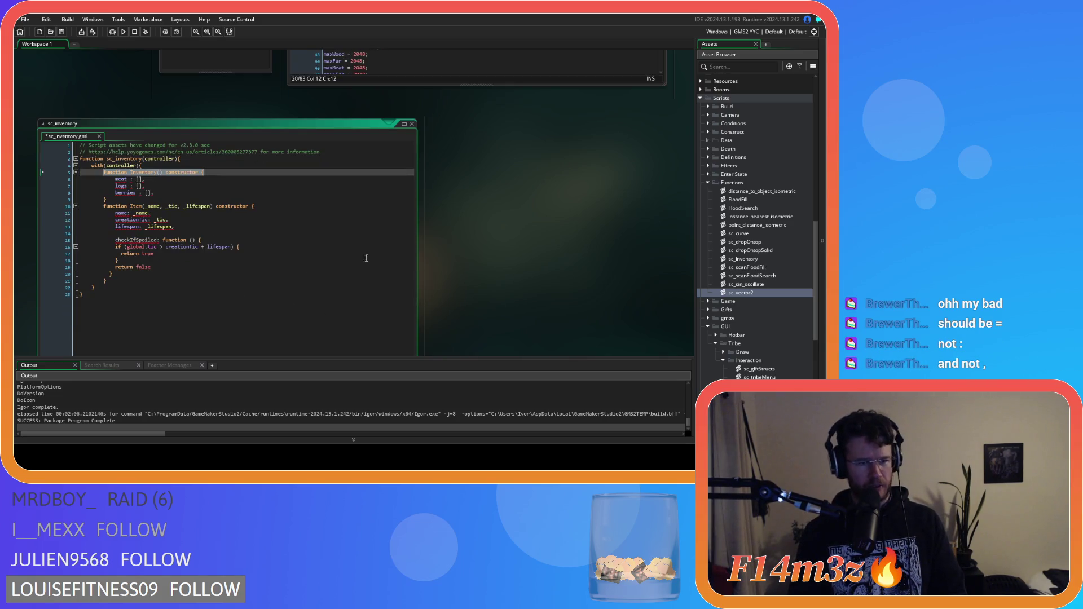
pyautogui.click(133, 179)
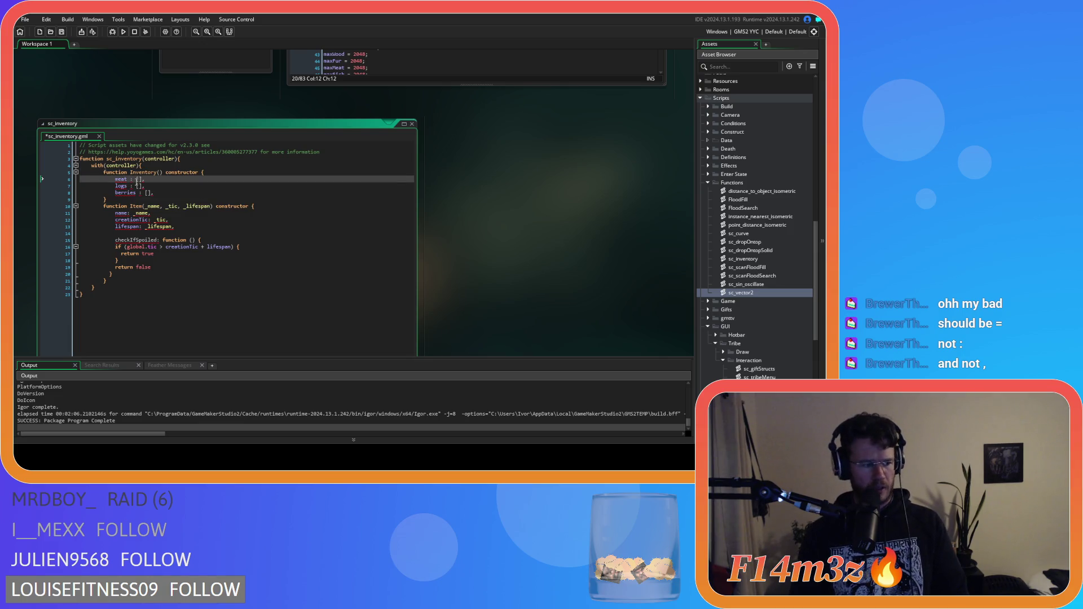
# Rewrite the meat entry as an assignment ending in a semicolon: meat = [];
pyautogui.press('Delete')
pyautogui.write('=')
pyautogui.click(161, 180)
pyautogui.press('BackSpace')
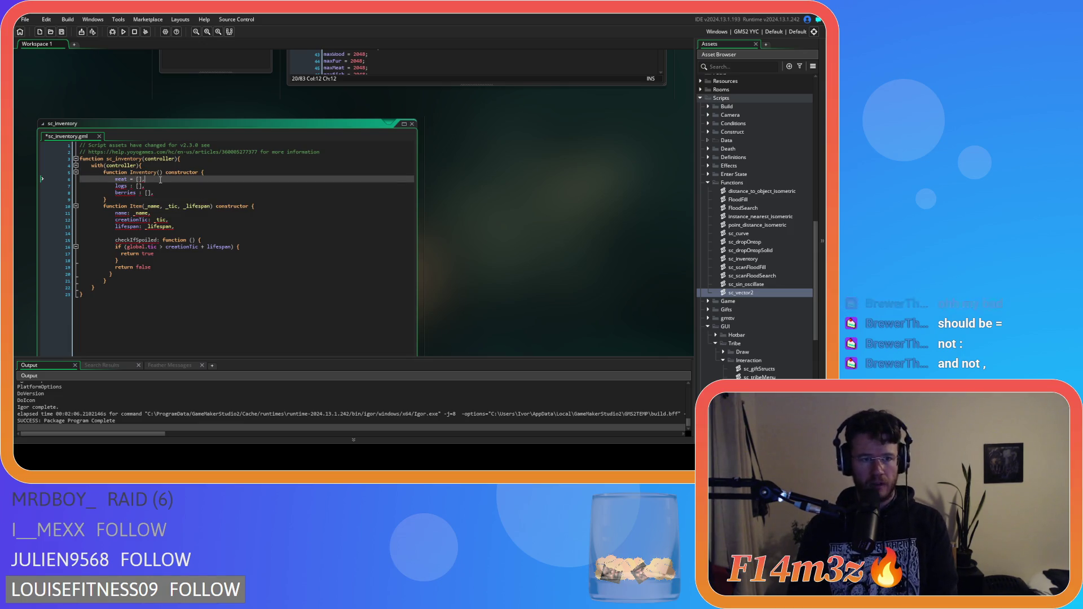
pyautogui.write(';')
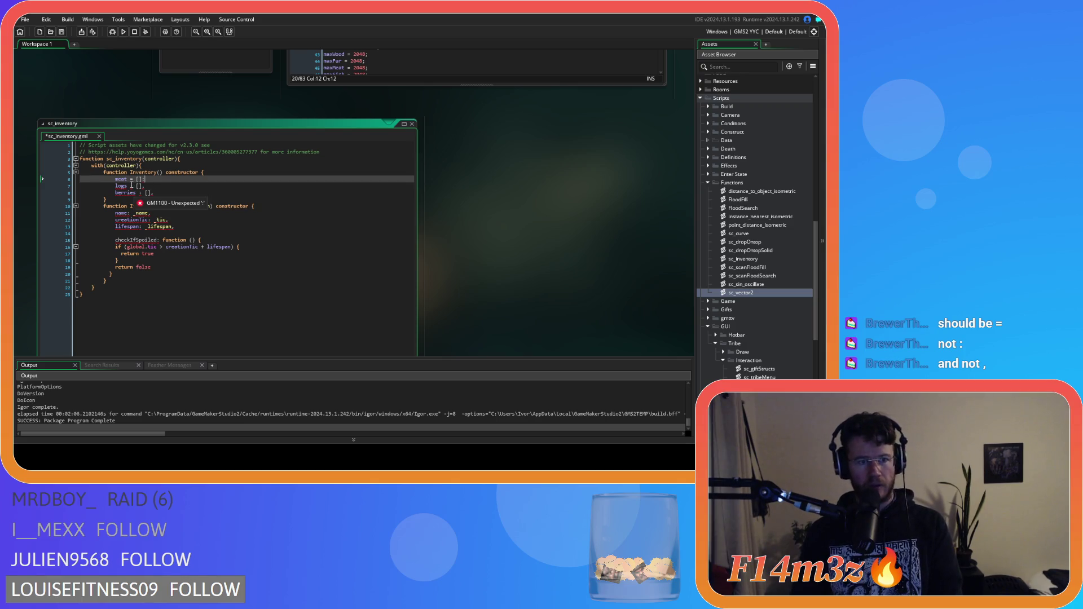
pyautogui.doubleClick(132, 185)
pyautogui.click(154, 179)
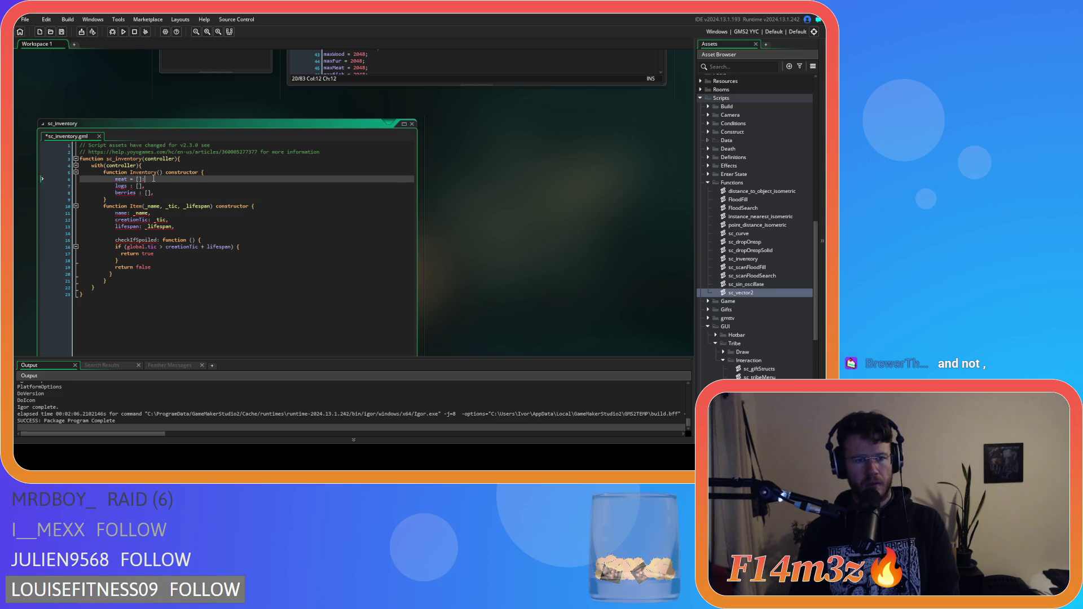
pyautogui.write(';')
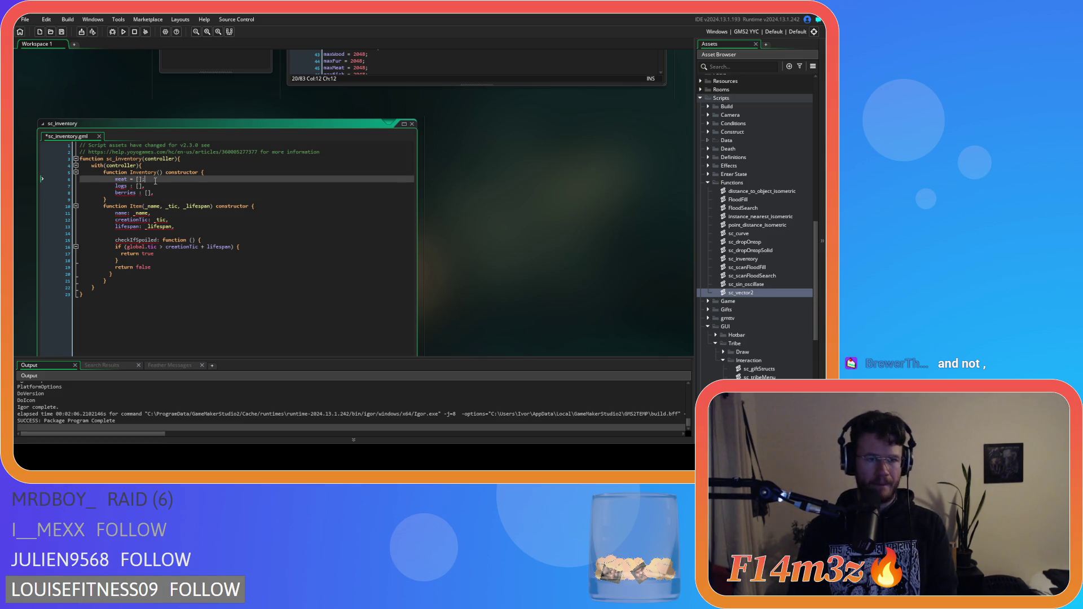
# Replace the colons after logs and berries with '=' and save the script
pyautogui.click(131, 186)
pyautogui.press('Delete')
pyautogui.write('=')
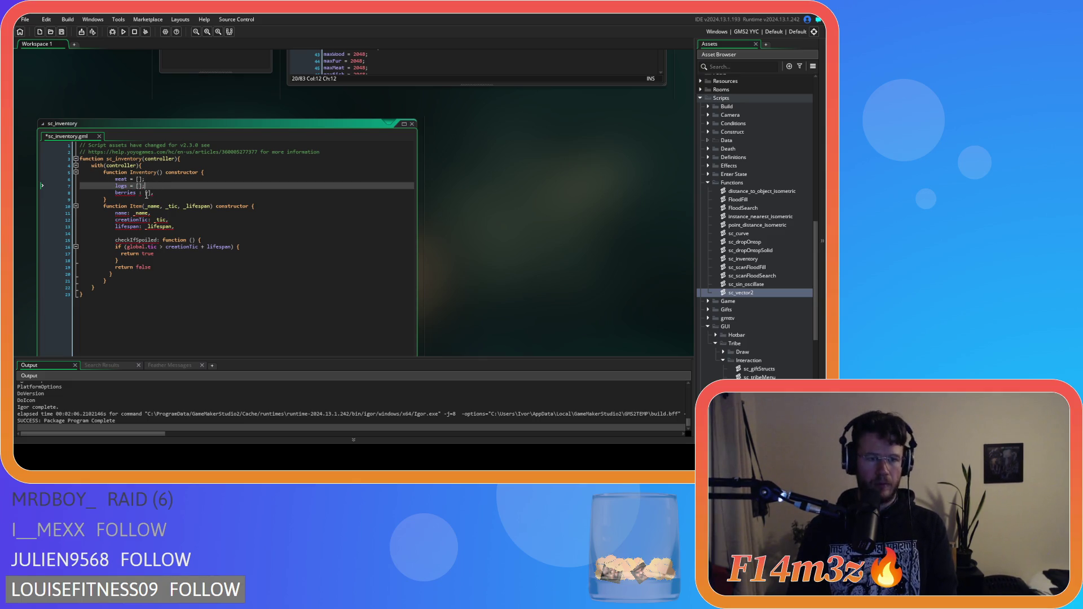
pyautogui.doubleClick(140, 192)
pyautogui.write('=')
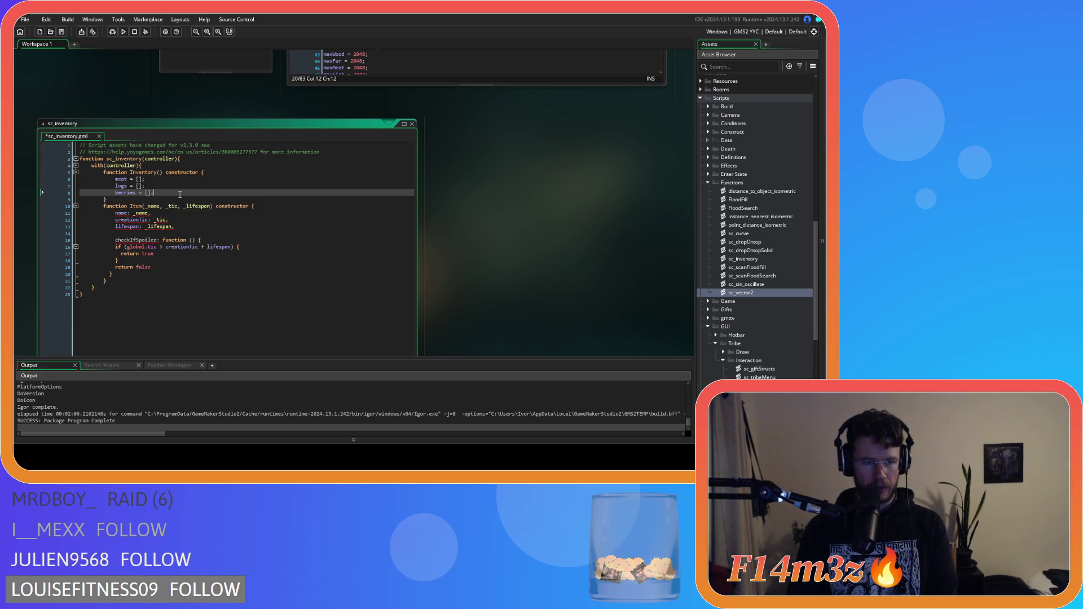
pyautogui.hotkey('ctrl', 's')
pyautogui.click(170, 205)
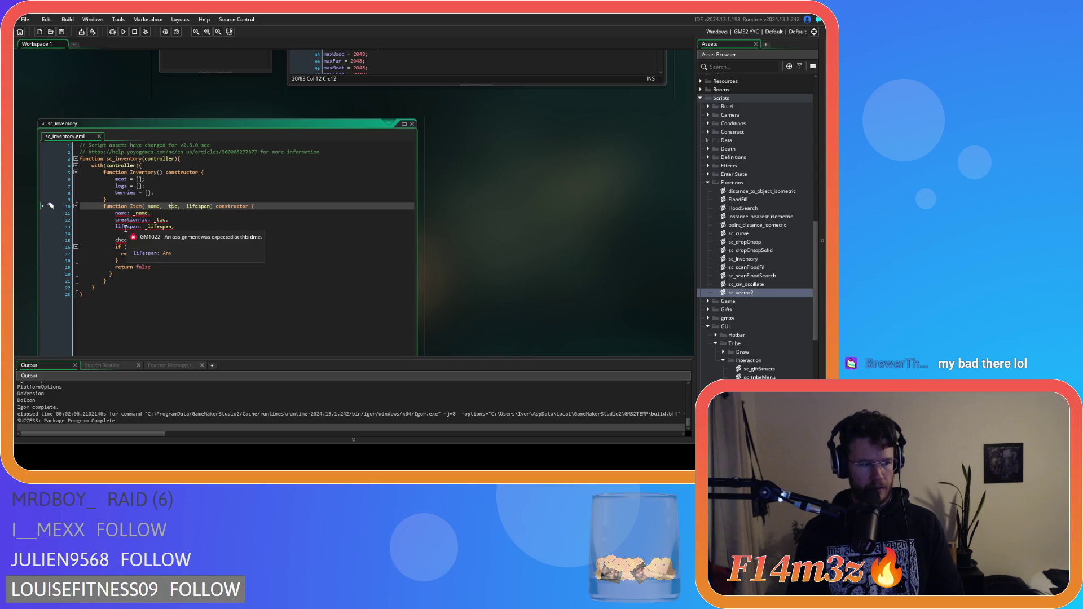
# Replace the colons after name, creationTic and lifespan with '='
pyautogui.click(129, 213)
pyautogui.write(':')
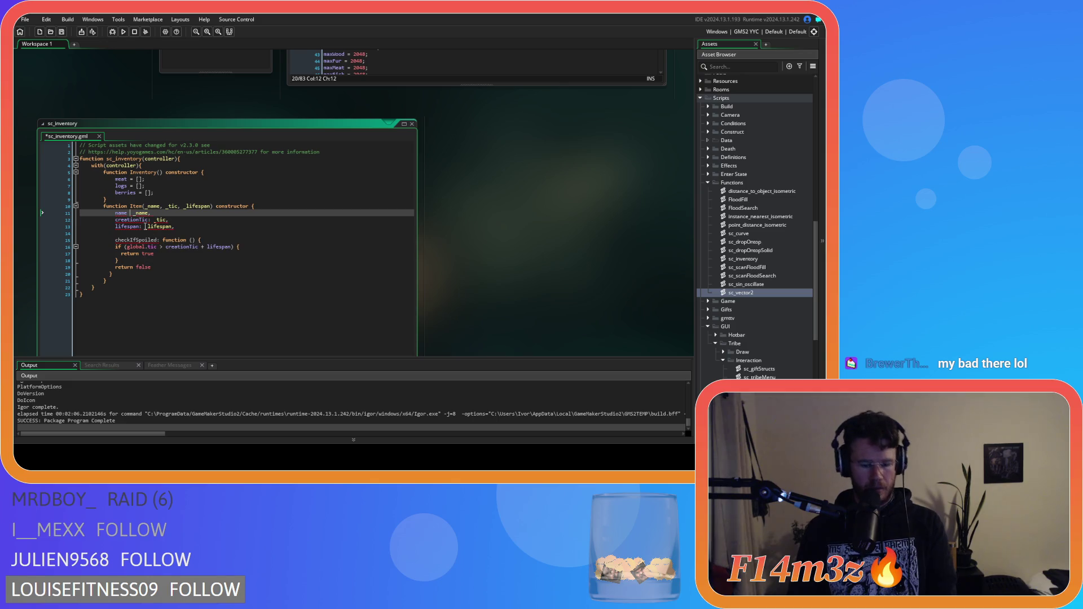
pyautogui.click(150, 220)
pyautogui.press('BackSpace')
pyautogui.write('=')
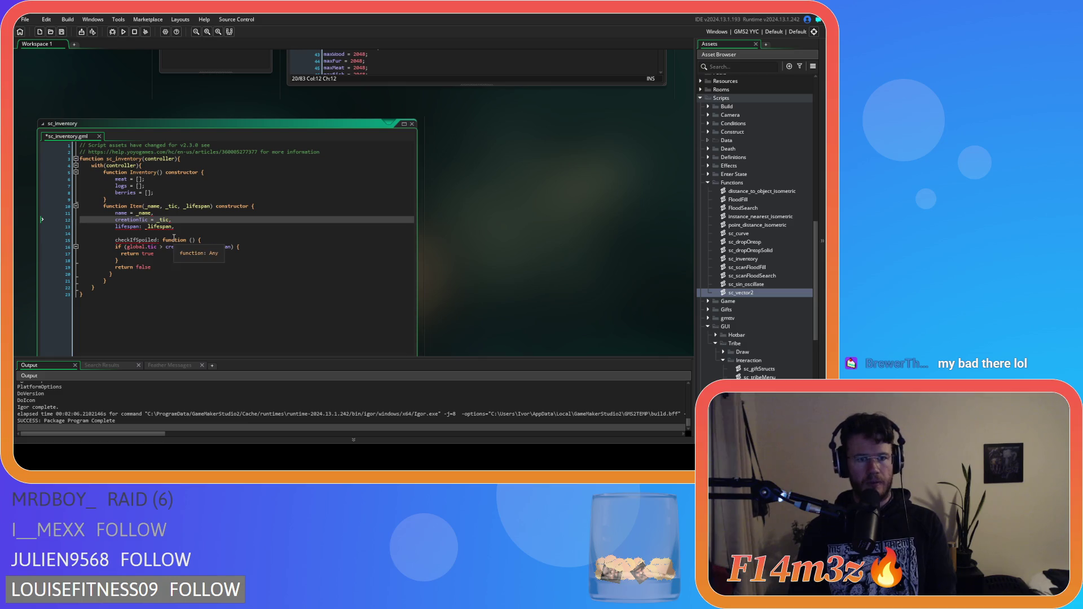
pyautogui.click(145, 226)
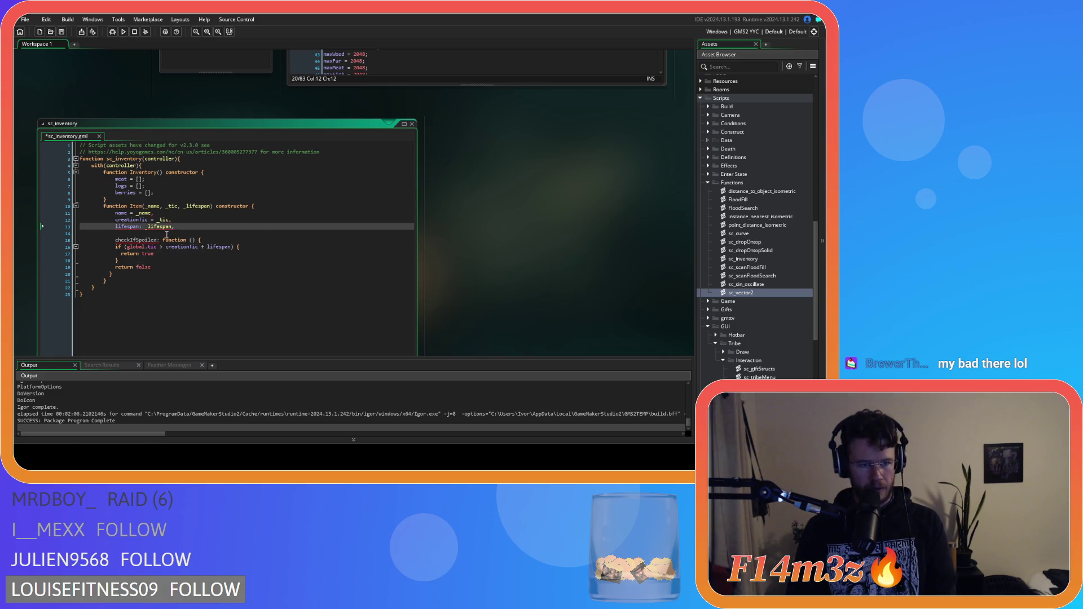
pyautogui.press('BackSpace')
pyautogui.write('=')
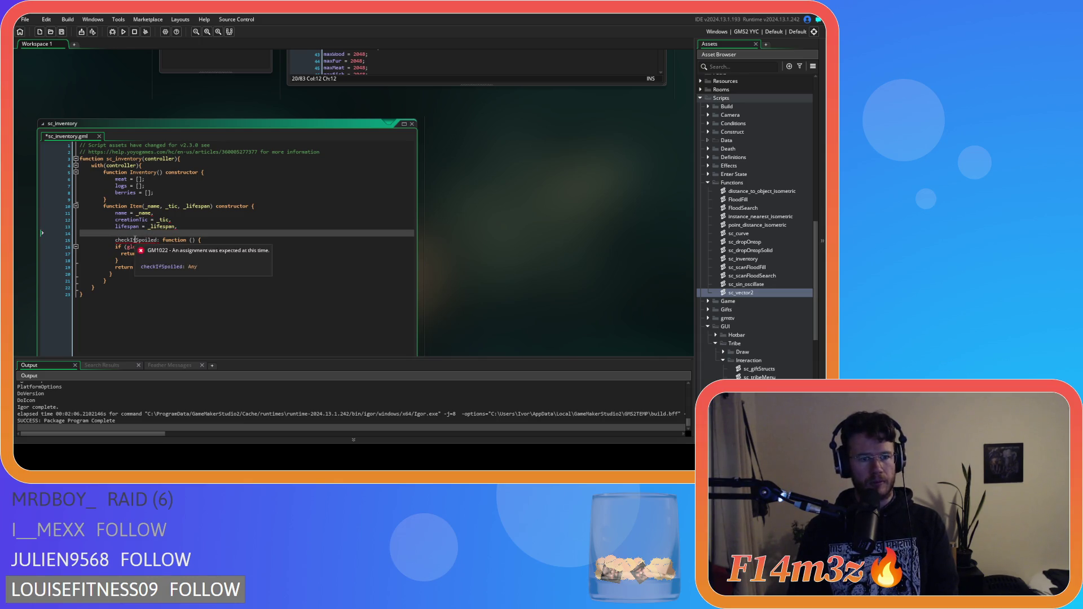
pyautogui.click(152, 259)
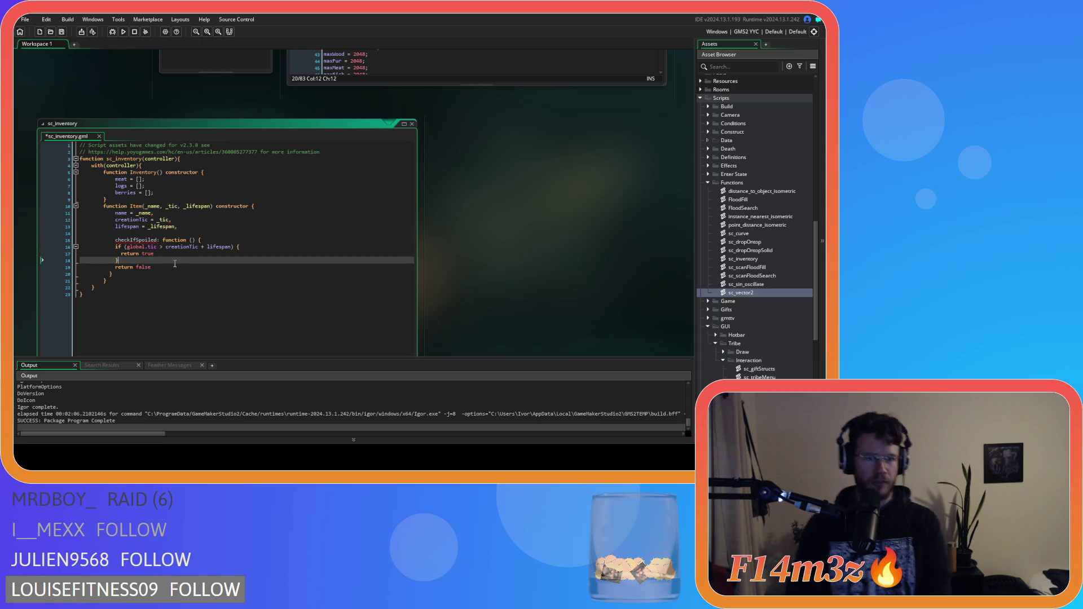
# Turn the trailing commas after _name and _tic into semicolons and save
pyautogui.click(185, 227)
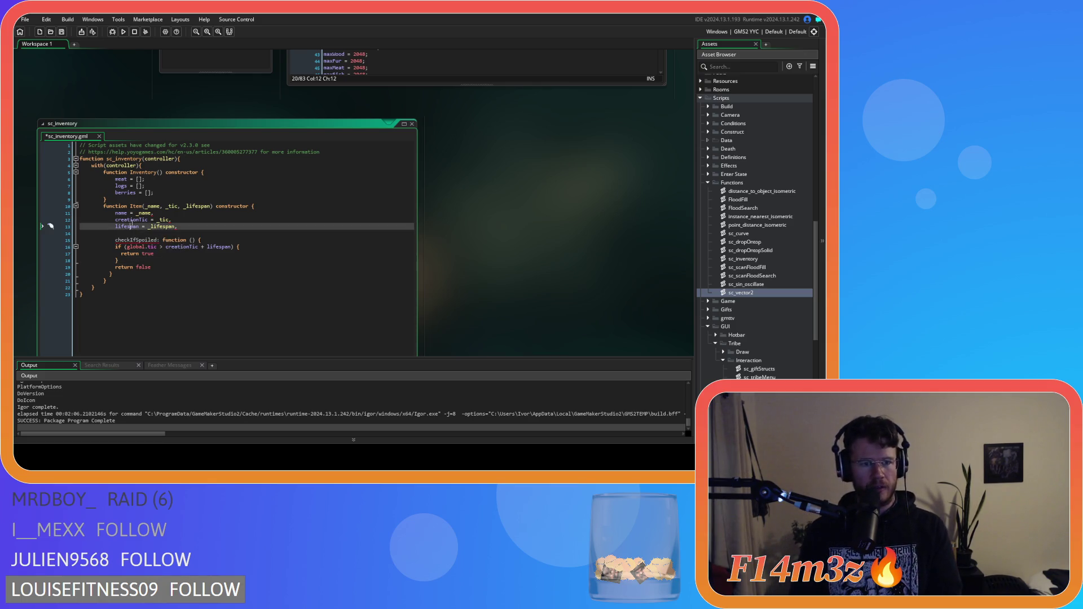
pyautogui.write(';')
pyautogui.click(180, 221)
pyautogui.press('BackSpace')
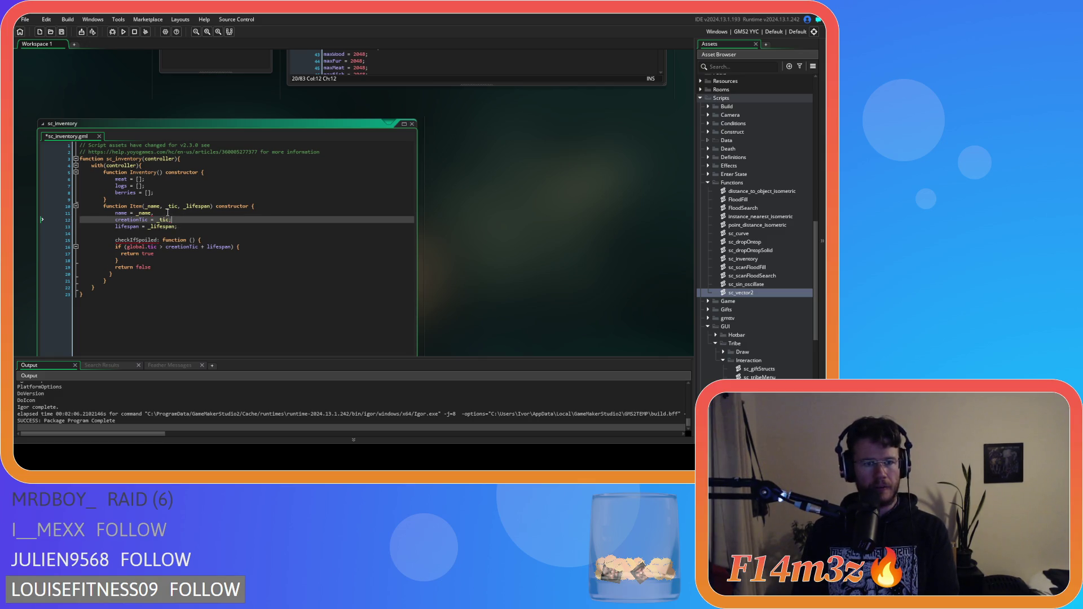
pyautogui.click(168, 213)
pyautogui.press('BackSpace')
pyautogui.write(';')
pyautogui.click(217, 227)
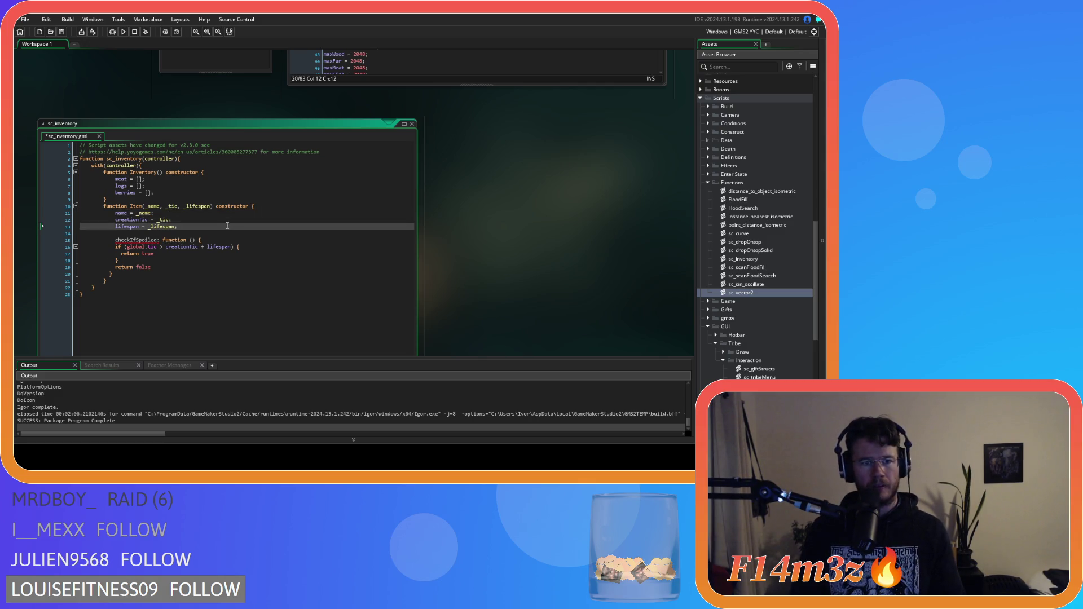
pyautogui.hotkey('ctrl', 's')
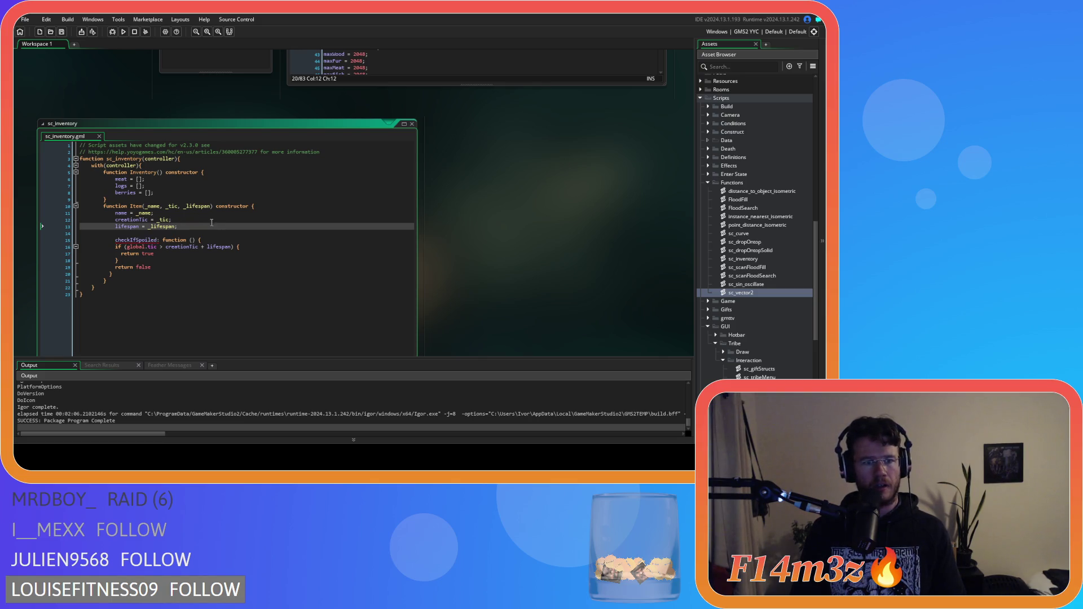
pyautogui.click(229, 234)
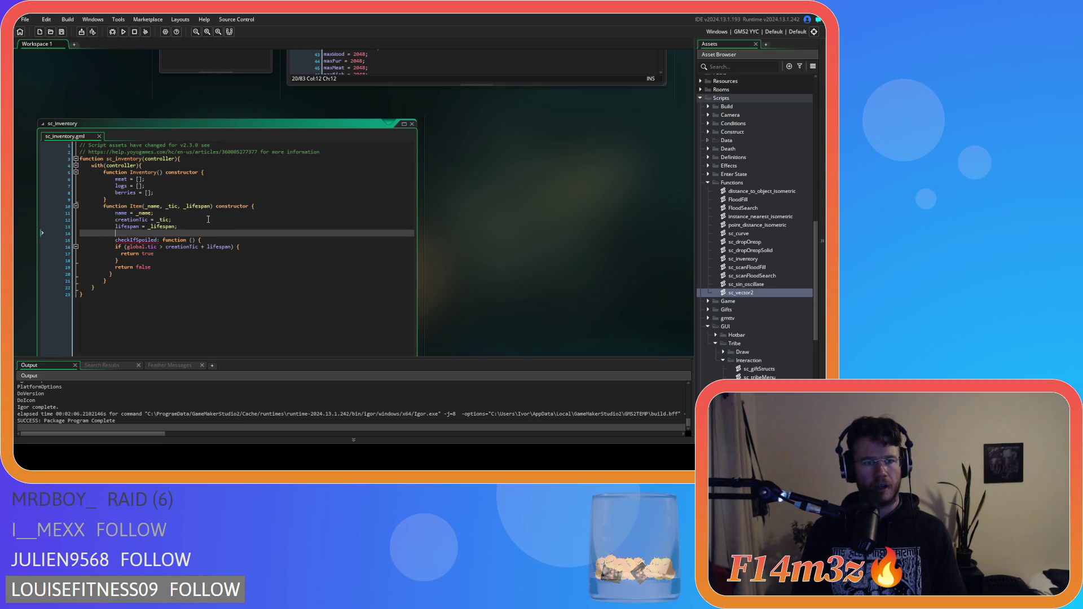
pyautogui.click(207, 219)
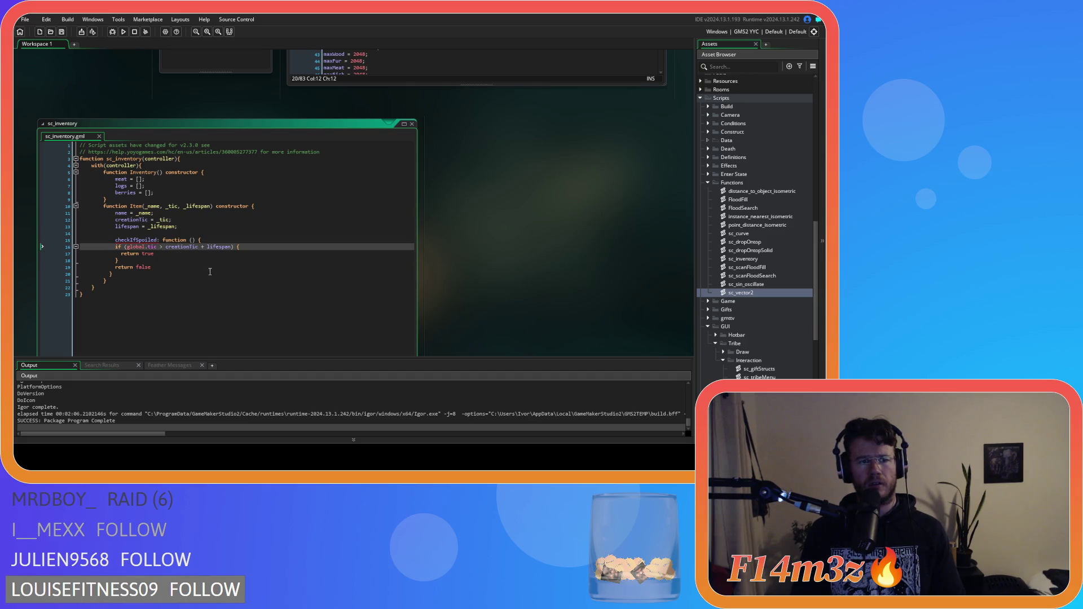
# Change the colon after checkIfSpoiled to '=' and tidy the line's spacing
pyautogui.click(150, 234)
pyautogui.press('Down')
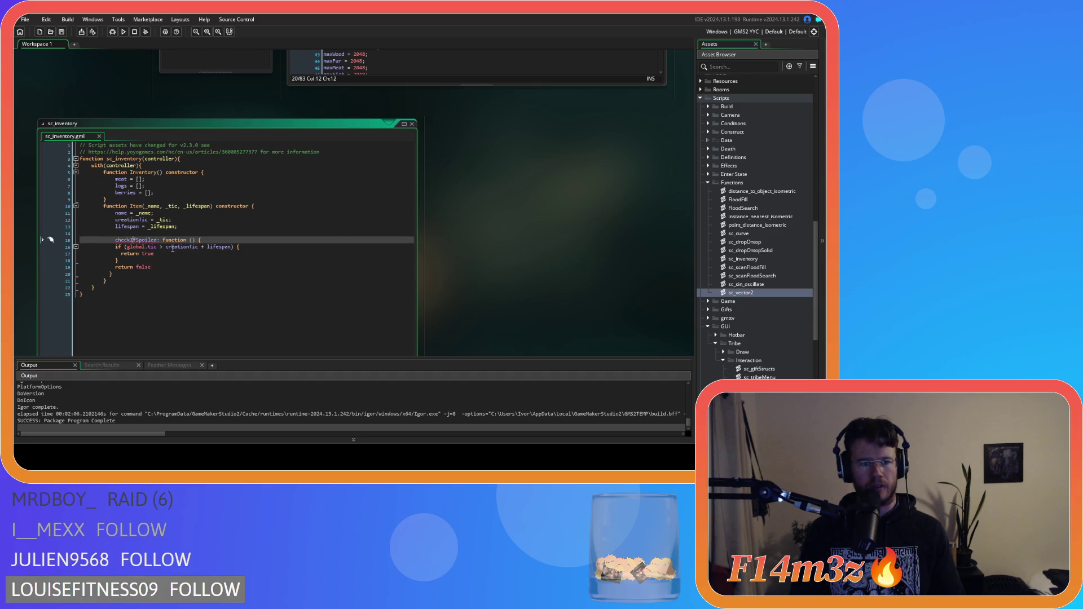
pyautogui.press('BackSpace')
pyautogui.write('=')
pyautogui.press('BackSpace')
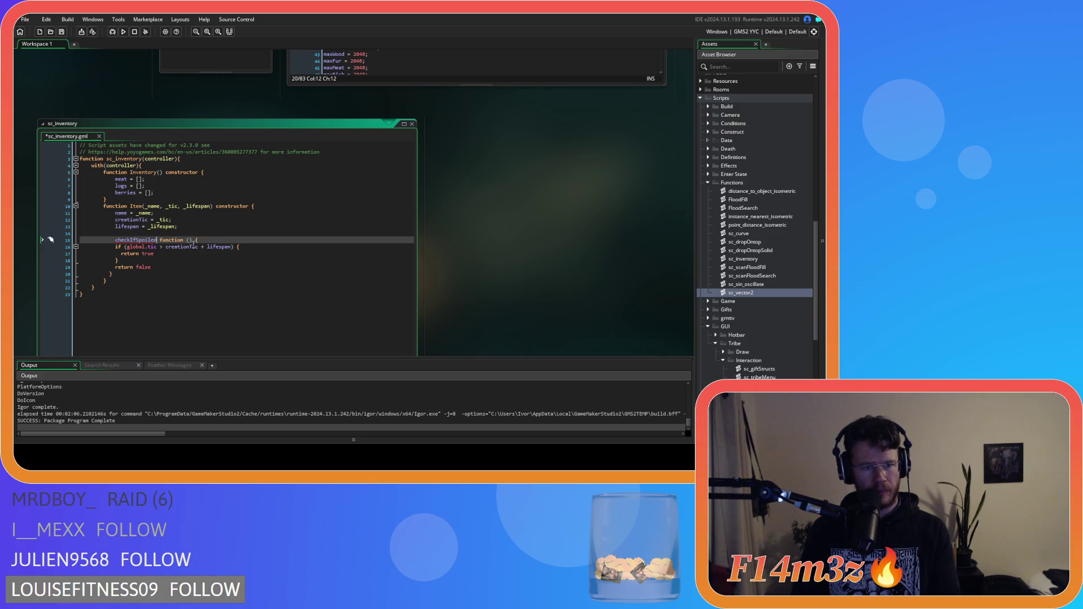
pyautogui.press('Down')
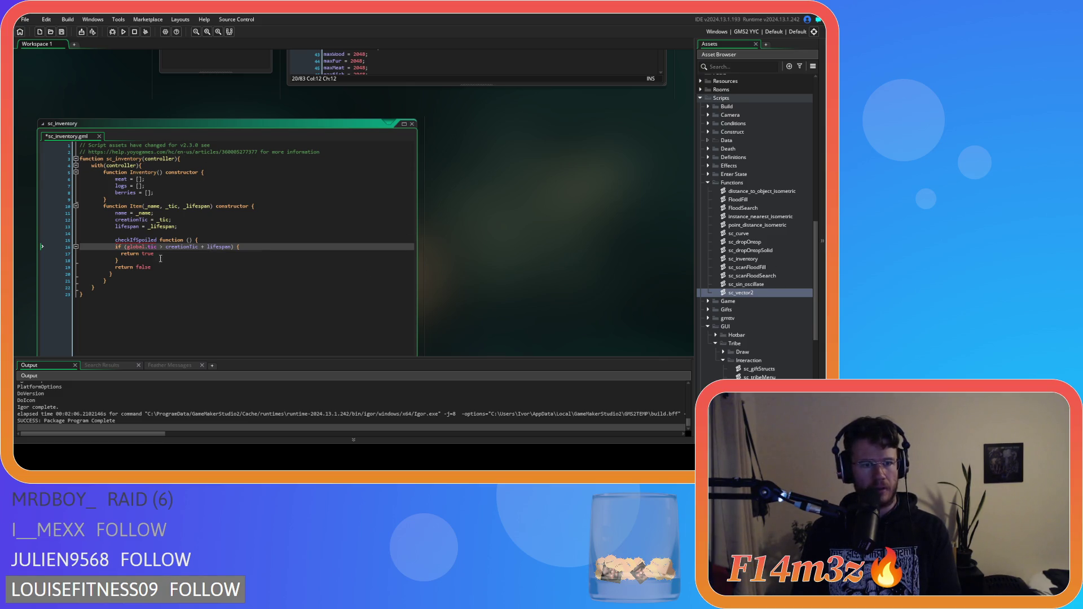
# Try rewriting the declaration as 'function checkIfSpoiled()' and save
pyautogui.doubleClick(171, 240)
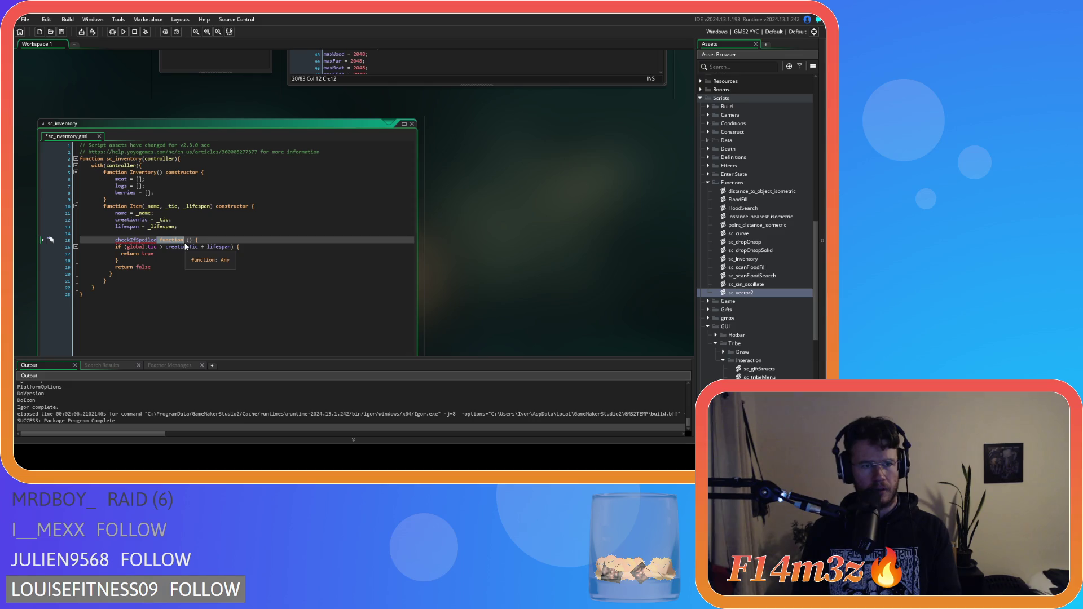
pyautogui.press('Home')
pyautogui.write('function')
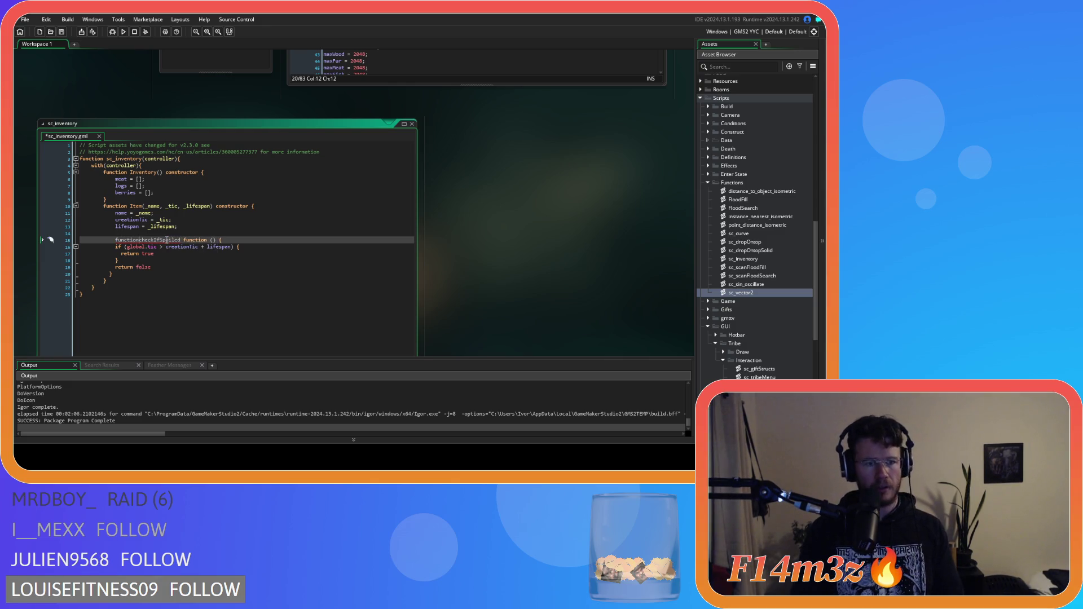
pyautogui.moveTo(184, 240); pyautogui.dragTo(216, 239)
pyautogui.press('Delete')
pyautogui.click(139, 240)
pyautogui.press('BackSpace')
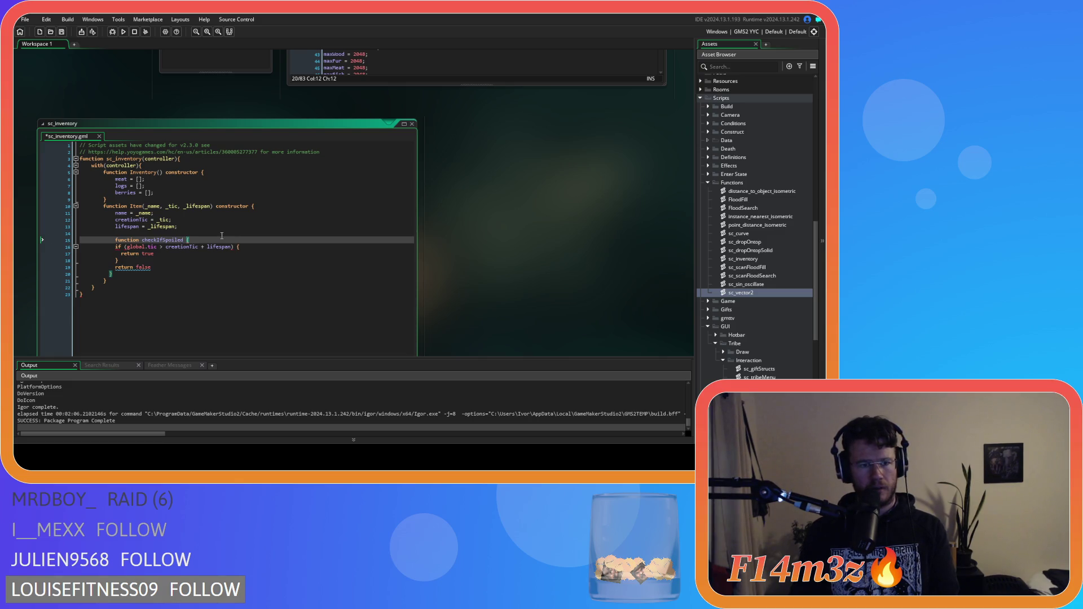
pyautogui.click(222, 235)
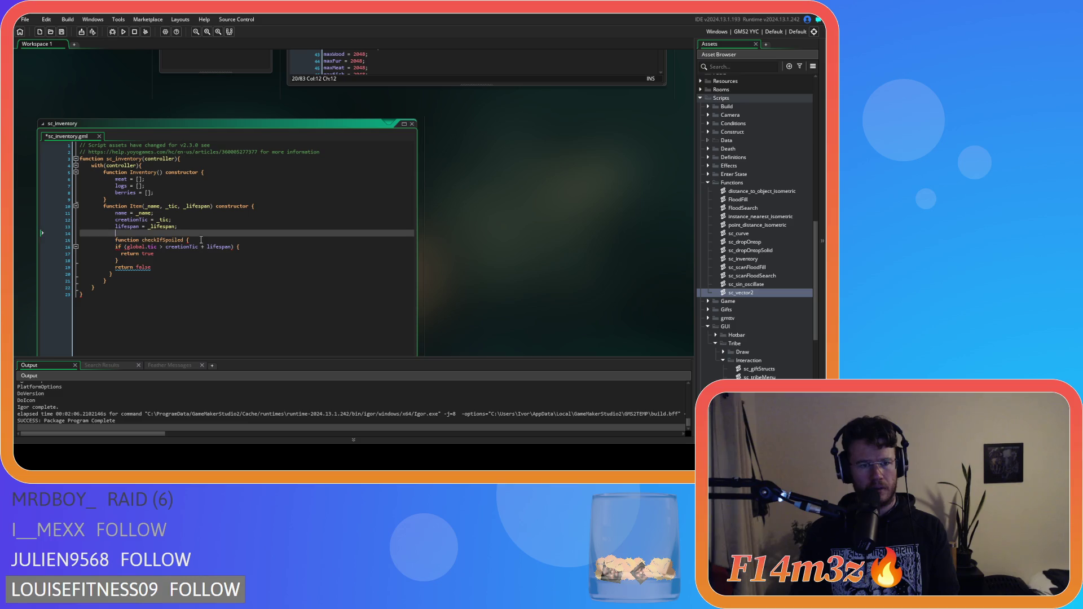
pyautogui.click(202, 240)
pyautogui.press('Left')
pyautogui.write('()')
pyautogui.press('Left')
pyautogui.press('Left')
pyautogui.press('Left')
pyautogui.press('BackSpace')
pyautogui.press('BackSpace')
pyautogui.press('End')
pyautogui.hotkey('ctrl', 's')
# Revert the declaration to 'checkIfSpoiled = function ()'
pyautogui.click(183, 239)
pyautogui.write('function')
pyautogui.press('Home')
pyautogui.hotkey('ctrl', 'shift', 'Right')
pyautogui.press('Delete')
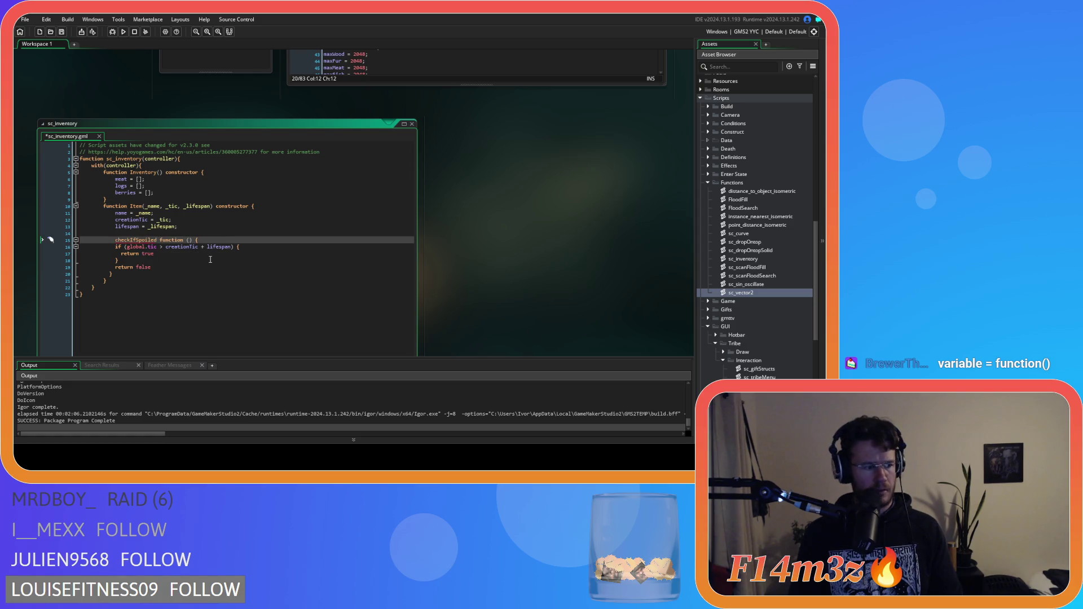
pyautogui.write(':')
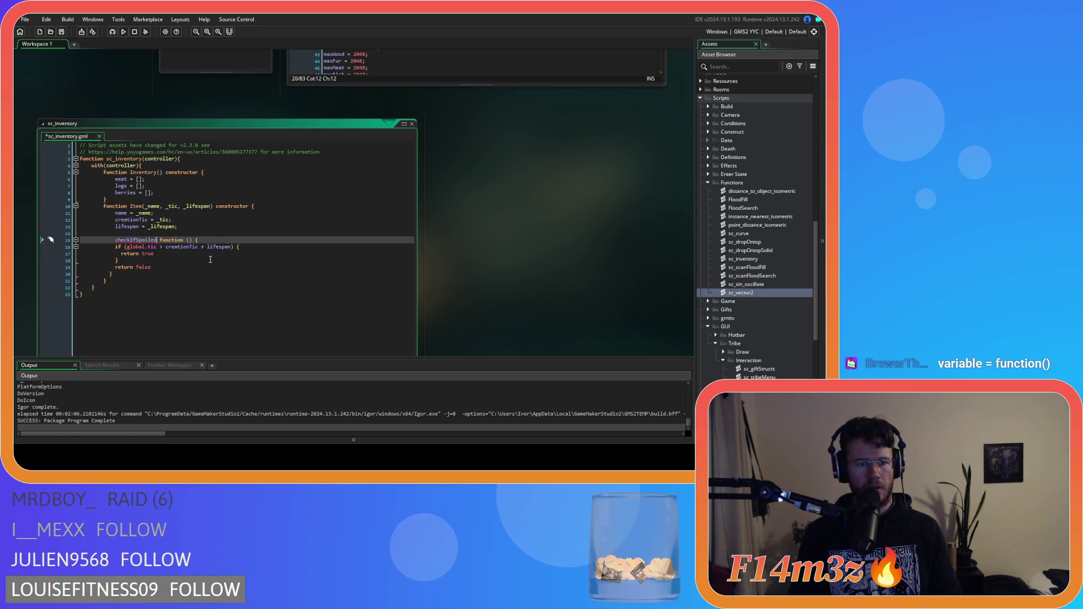
pyautogui.press('Up')
pyautogui.press('Up')
pyautogui.press('Up')
pyautogui.press('Down')
pyautogui.press('Down')
pyautogui.press('Down')
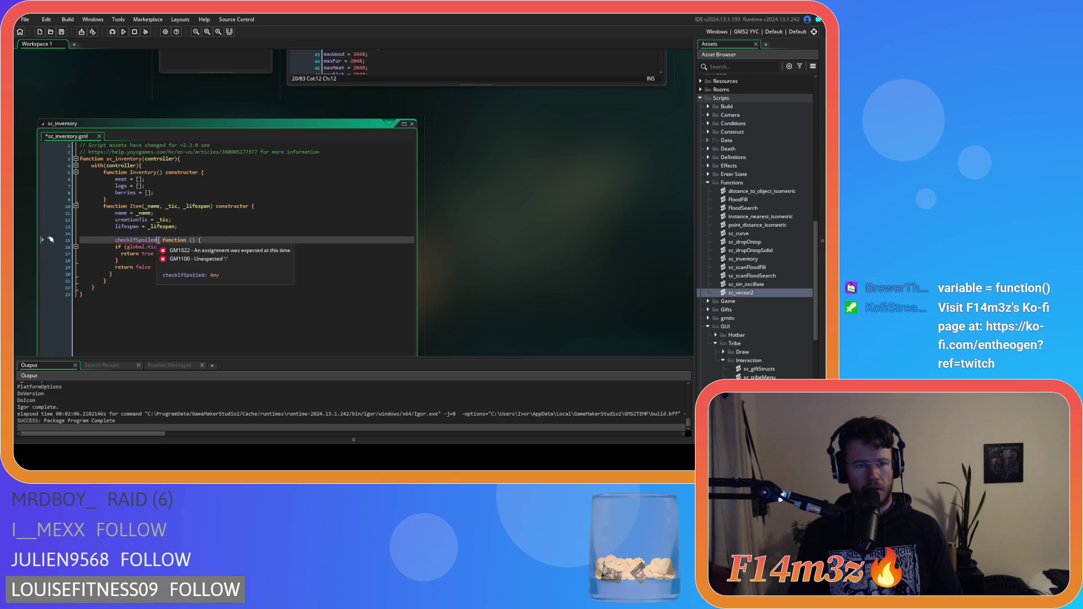
pyautogui.press('BackSpace')
pyautogui.write('=')
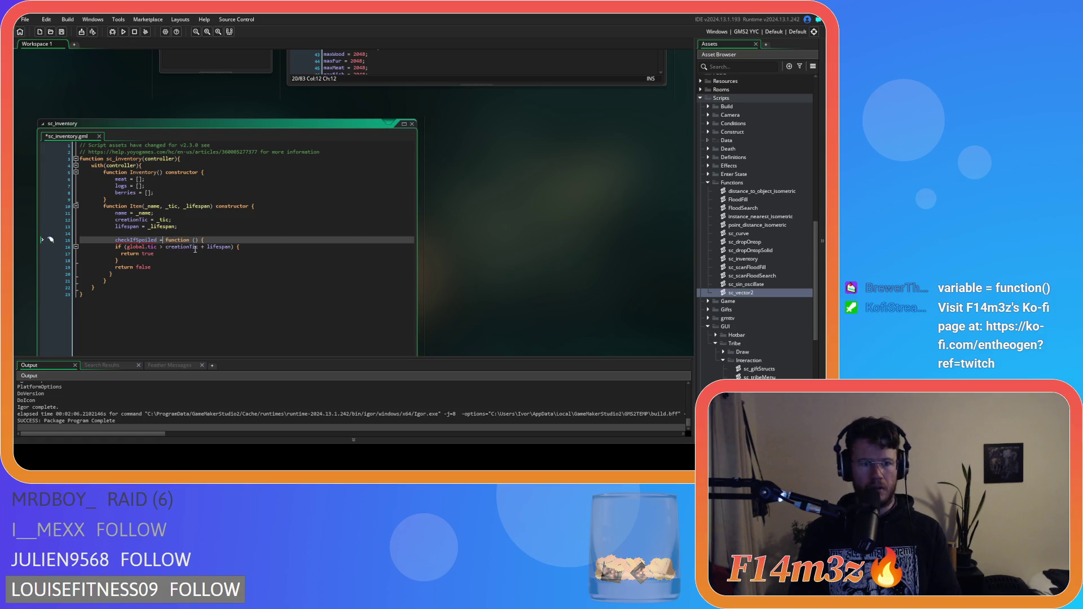
# Save sc_inventory and review the spoil-check lines below the declaration
pyautogui.scroll(-1, 493, 292)
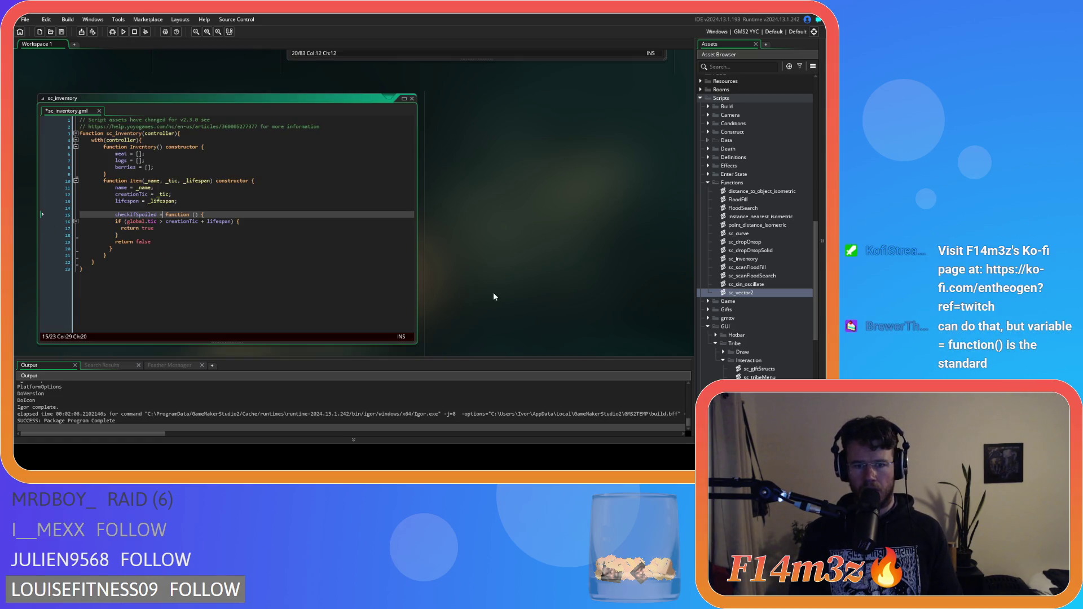
pyautogui.click(312, 225)
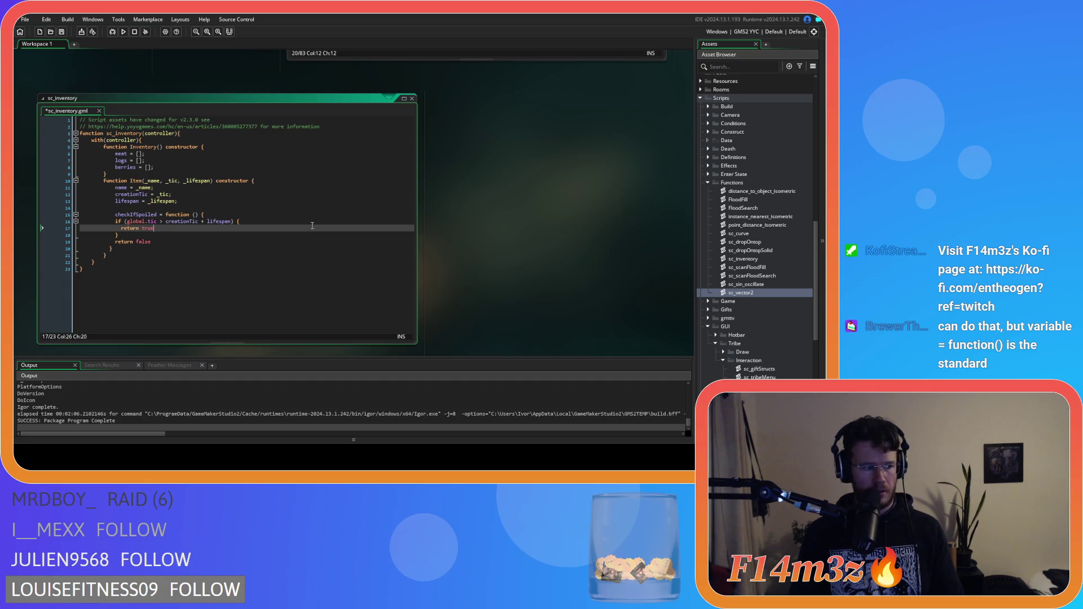
pyautogui.hotkey('ctrl', 's')
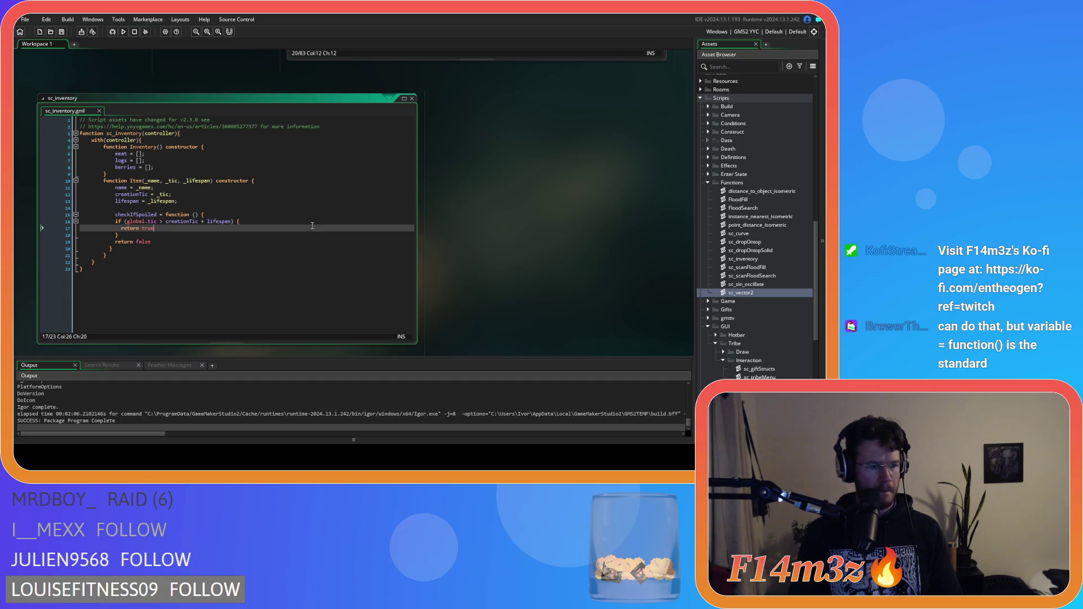
pyautogui.click(216, 214)
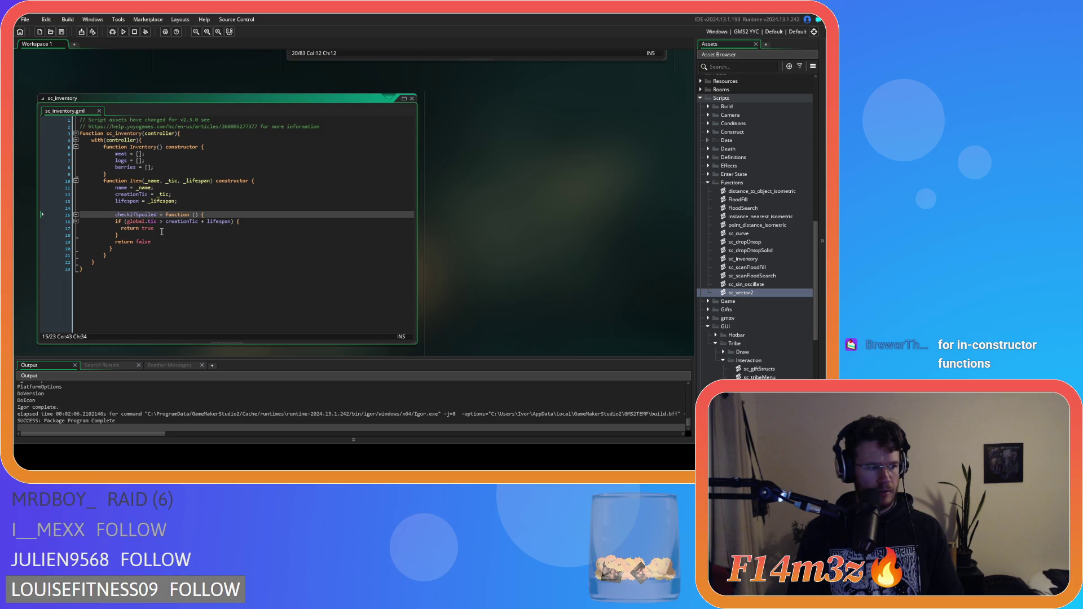
pyautogui.click(238, 221)
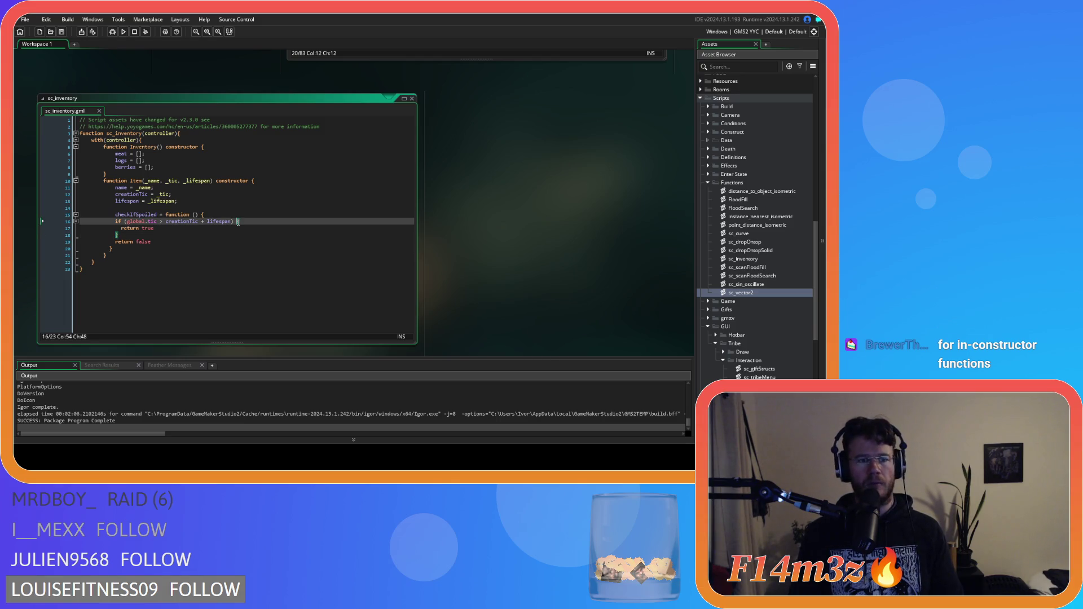
pyautogui.click(226, 238)
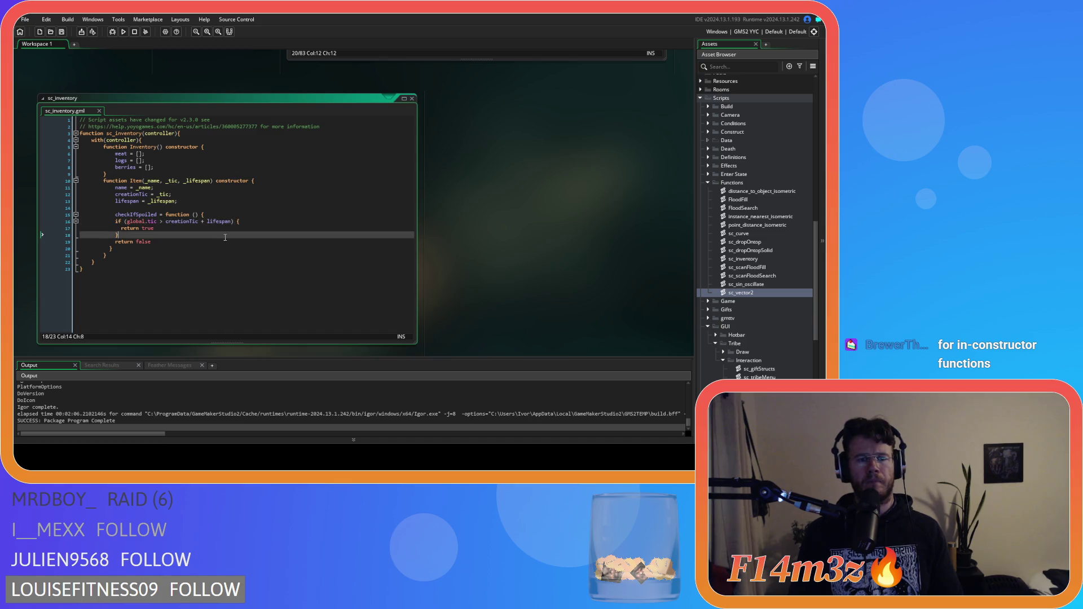
pyautogui.doubleClick(131, 194)
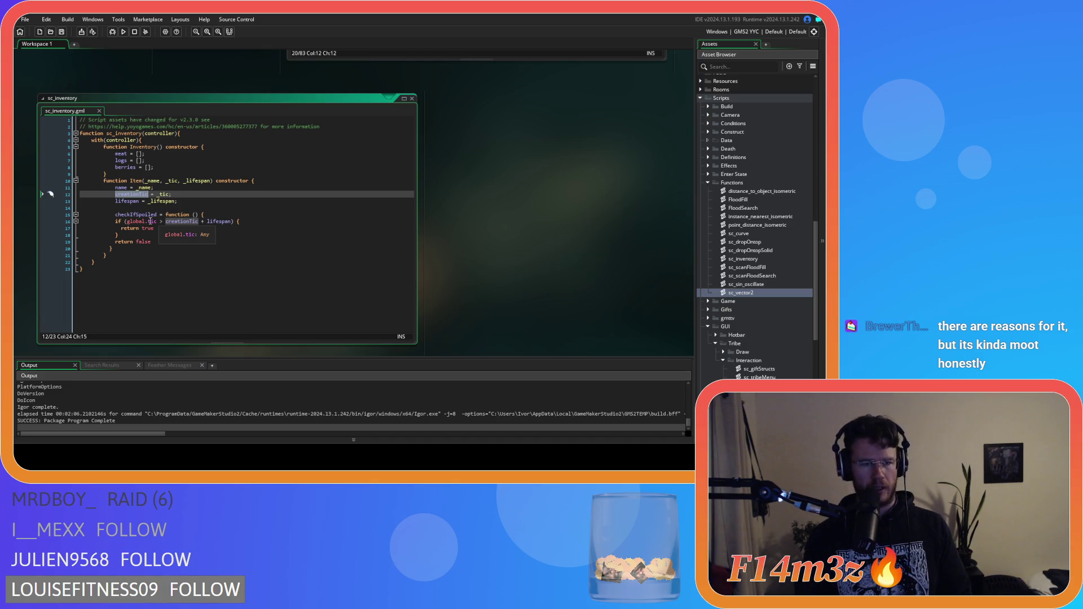
# Rename creationTic on line 12 to created and save the script
pyautogui.press('BackSpace')
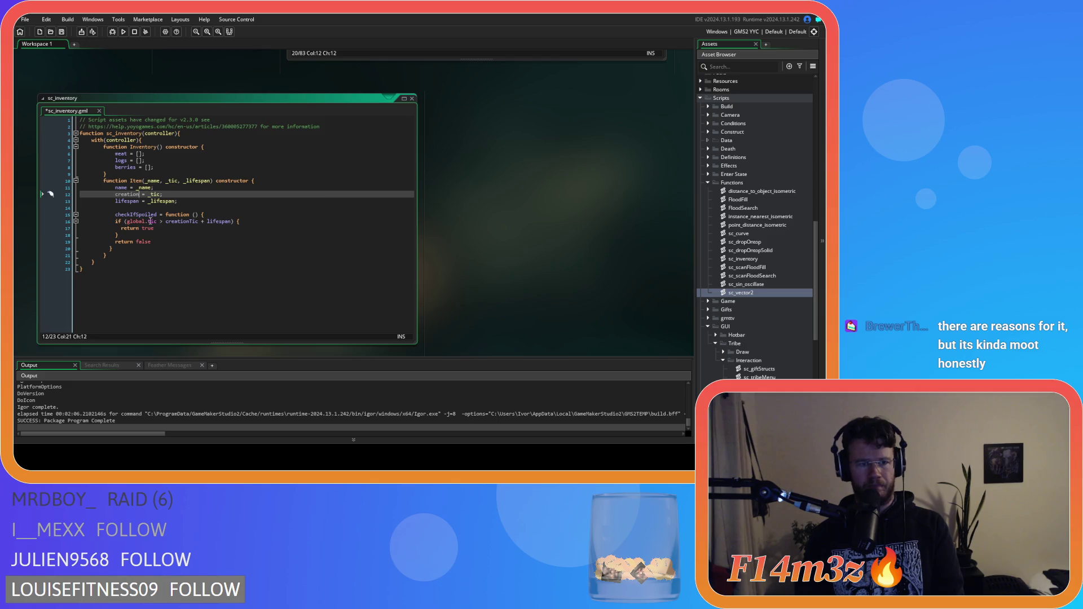
pyautogui.write('Time')
pyautogui.press('BackSpace')
pyautogui.press('BackSpace')
pyautogui.press('BackSpace')
pyautogui.press('BackSpace')
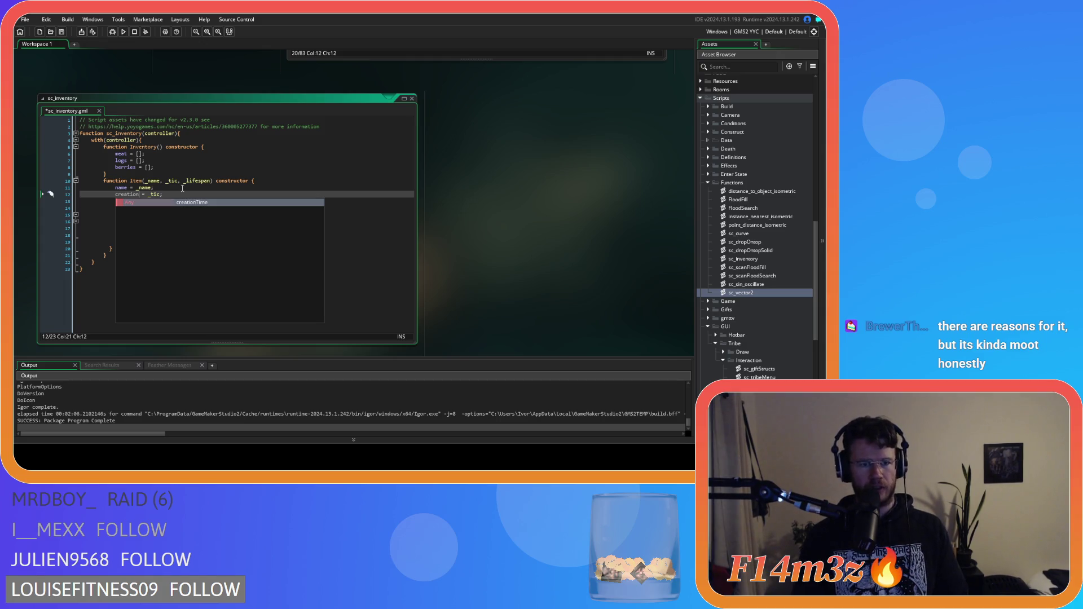
pyautogui.press('BackSpace')
pyautogui.press('BackSpace')
pyautogui.press('BackSpace')
pyautogui.write('ed')
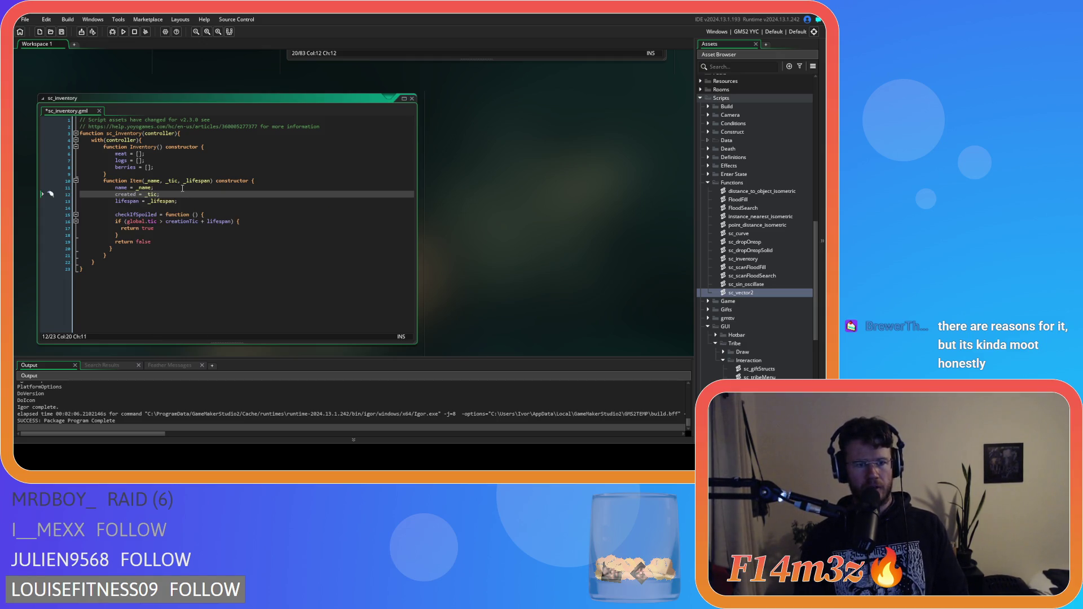
pyautogui.click(194, 215)
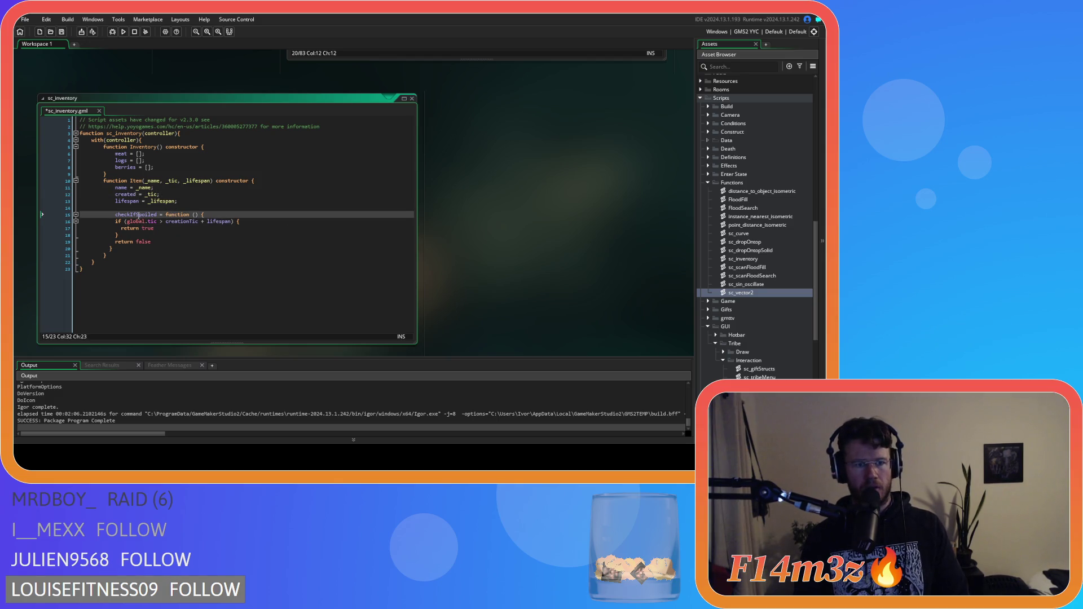
pyautogui.click(211, 193)
pyautogui.hotkey('ctrl', 's')
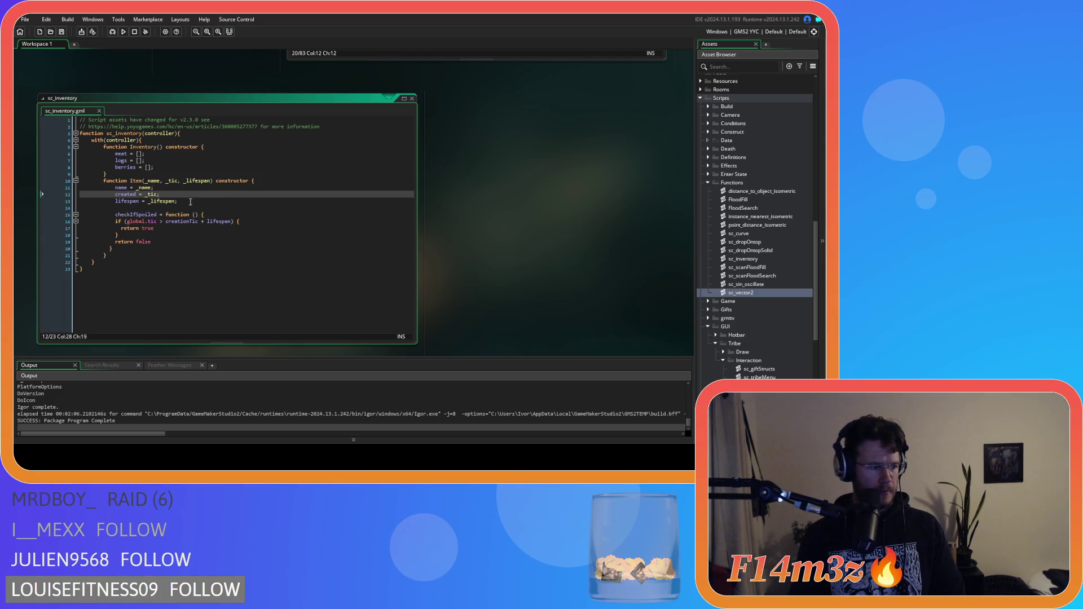
# Replace tic in the spoil check's global.tic by typing deltaTime over it
pyautogui.click(220, 201)
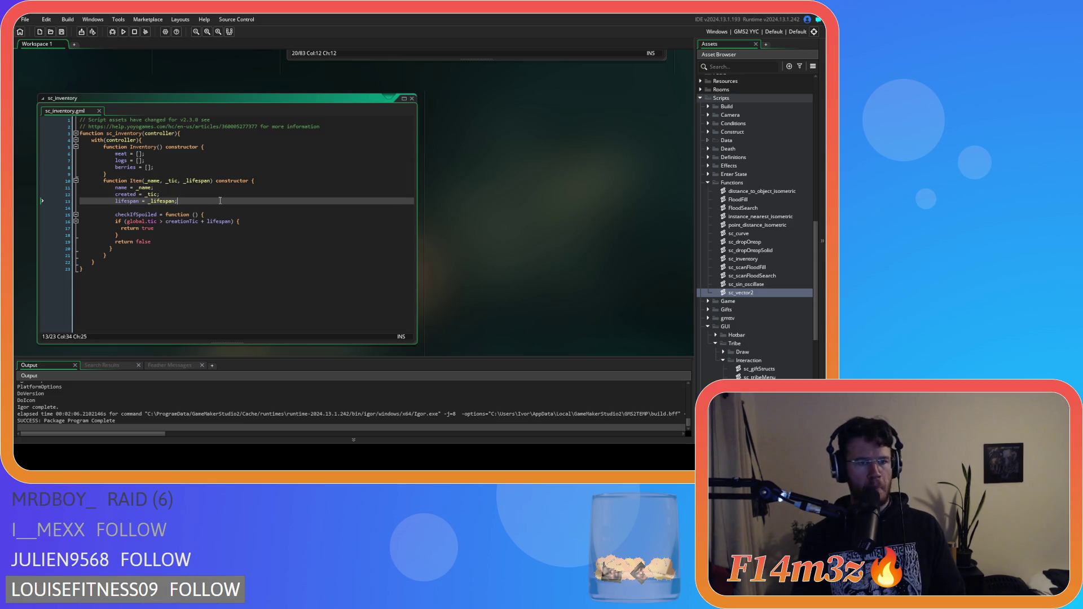
pyautogui.click(142, 228)
pyautogui.press('Up')
pyautogui.press('Up')
pyautogui.click(162, 237)
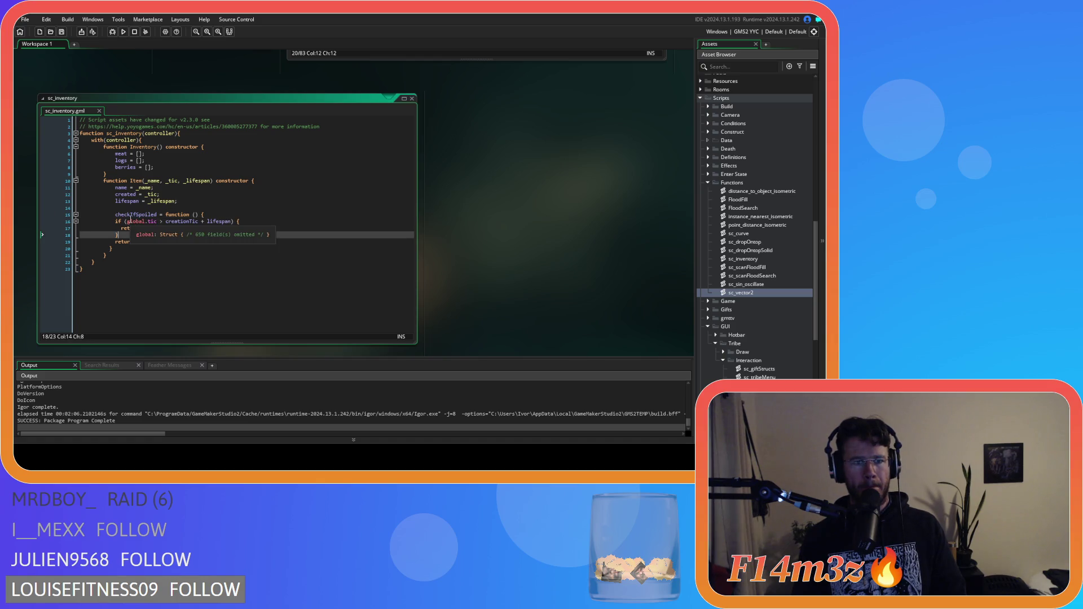
pyautogui.doubleClick(152, 221)
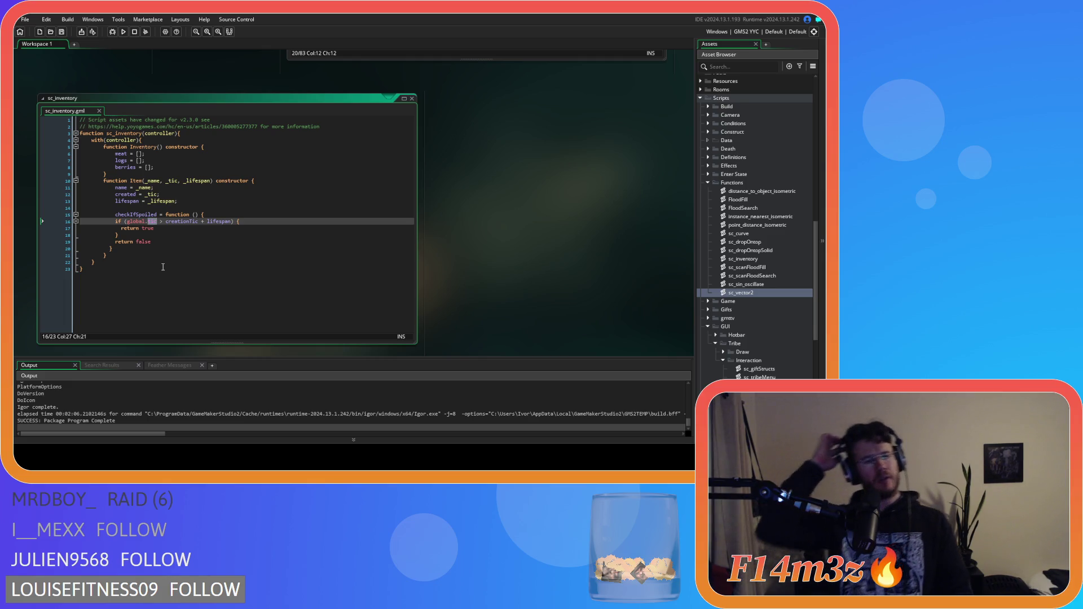
pyautogui.write('d')
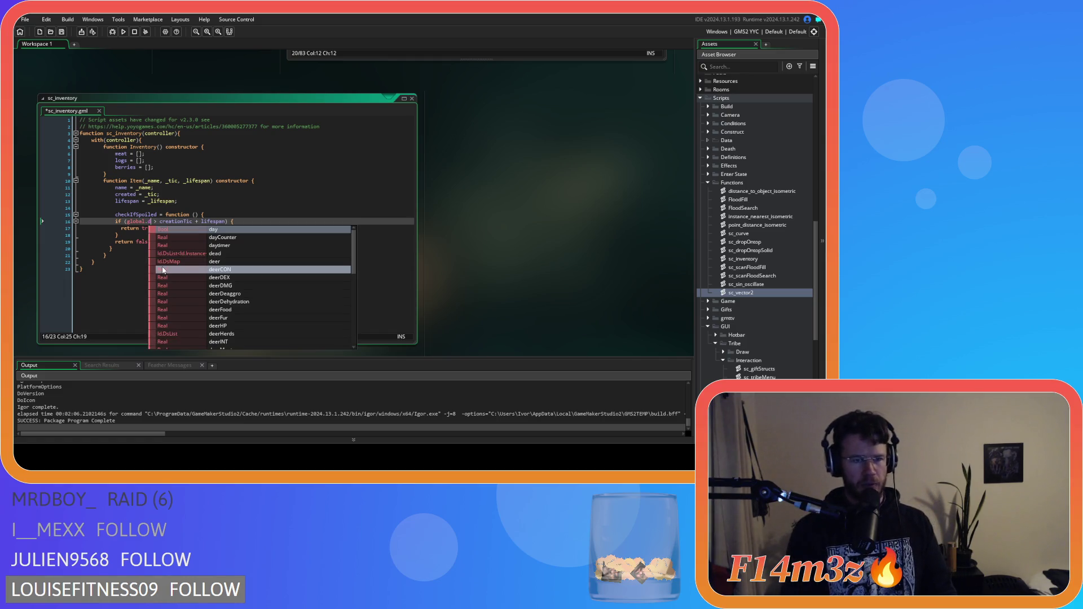
pyautogui.write('eltaTime')
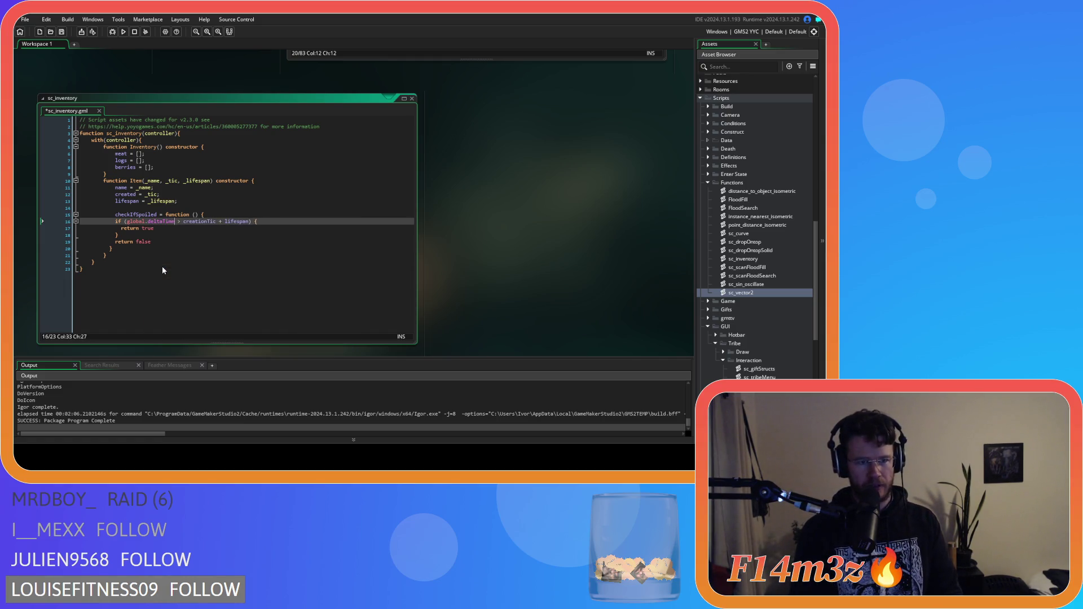
# Add the missing 'e' so line 16 reads global.deltaTime
pyautogui.click(187, 246)
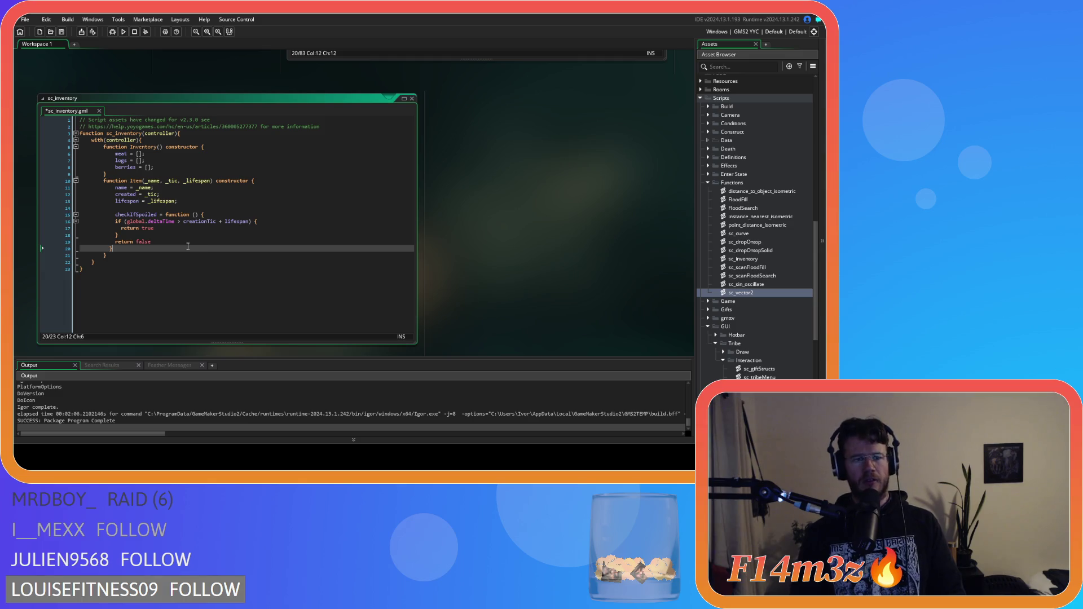
pyautogui.click(168, 221)
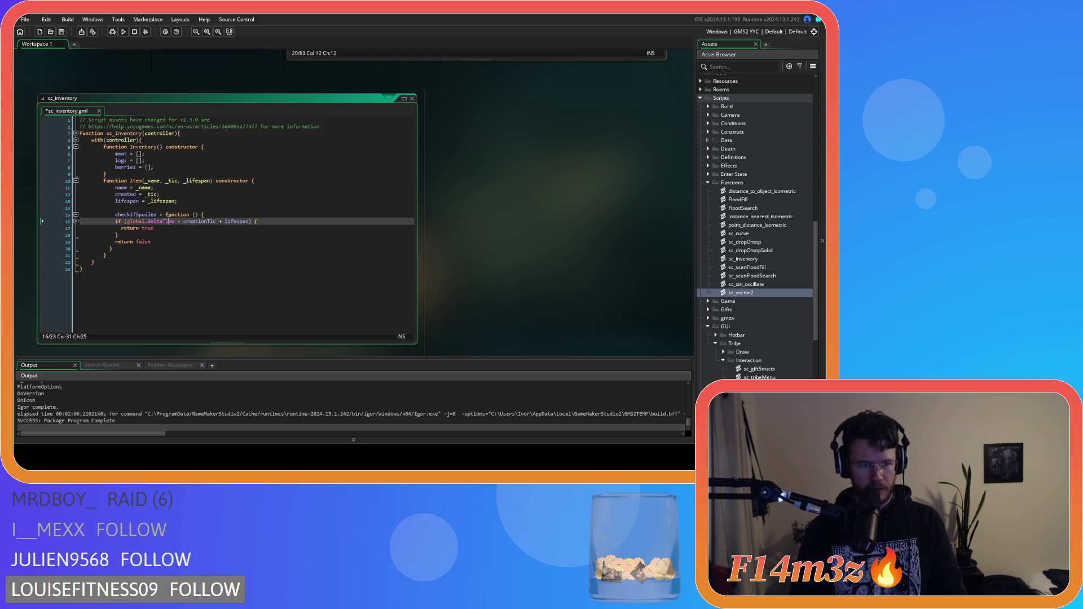
pyautogui.click(189, 258)
pyautogui.click(171, 222)
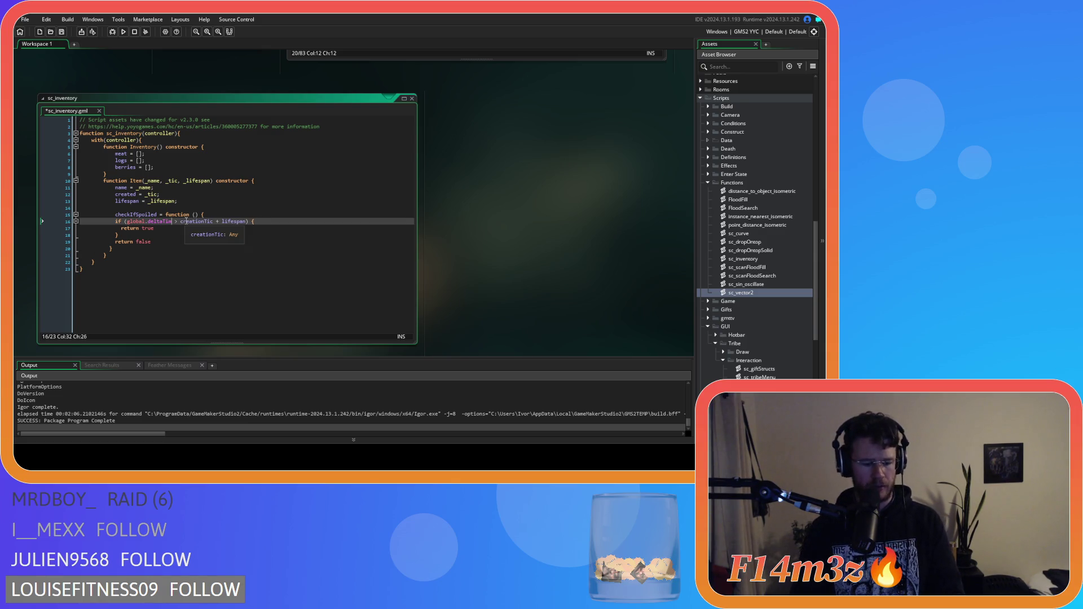
pyautogui.write('e')
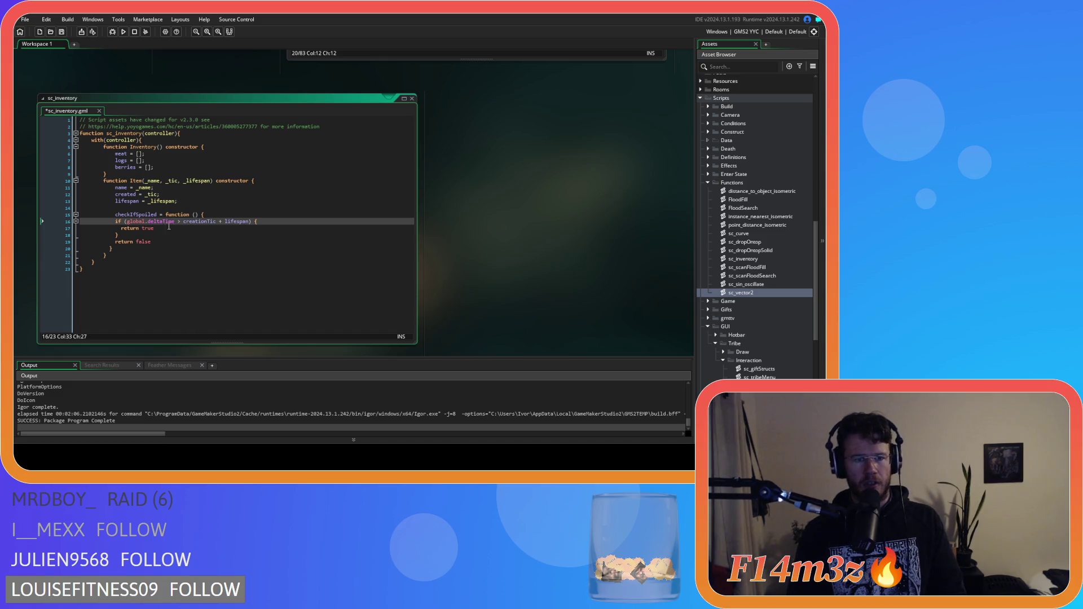
# Find all uses of global.deltaTime in the project, then close the search
pyautogui.moveTo(175, 221); pyautogui.dragTo(128, 224)
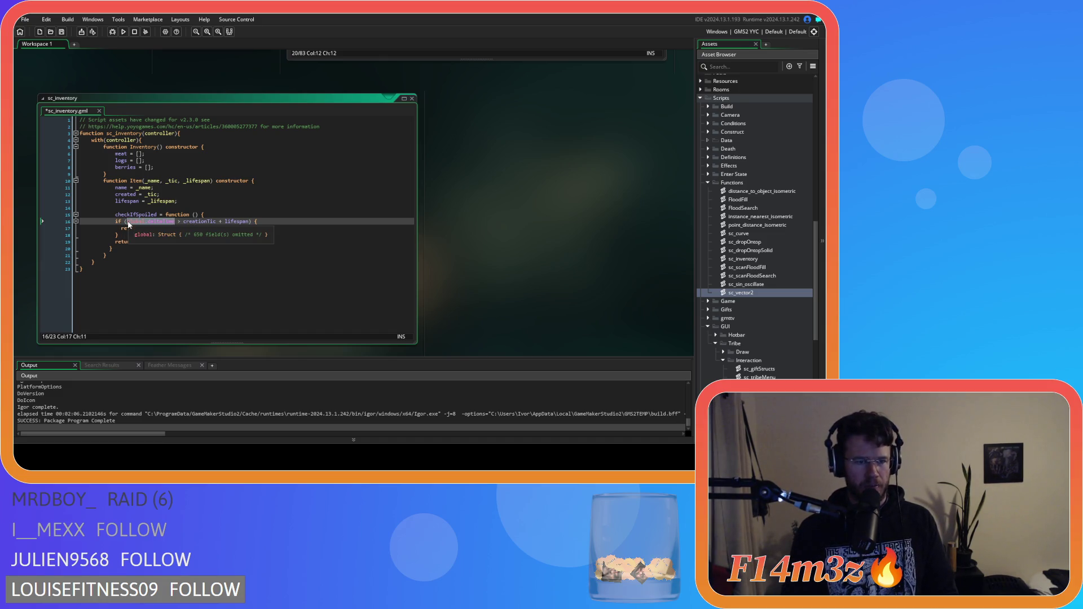
pyautogui.hotkey('ctrl', 'shift', 'f')
pyautogui.click(107, 212)
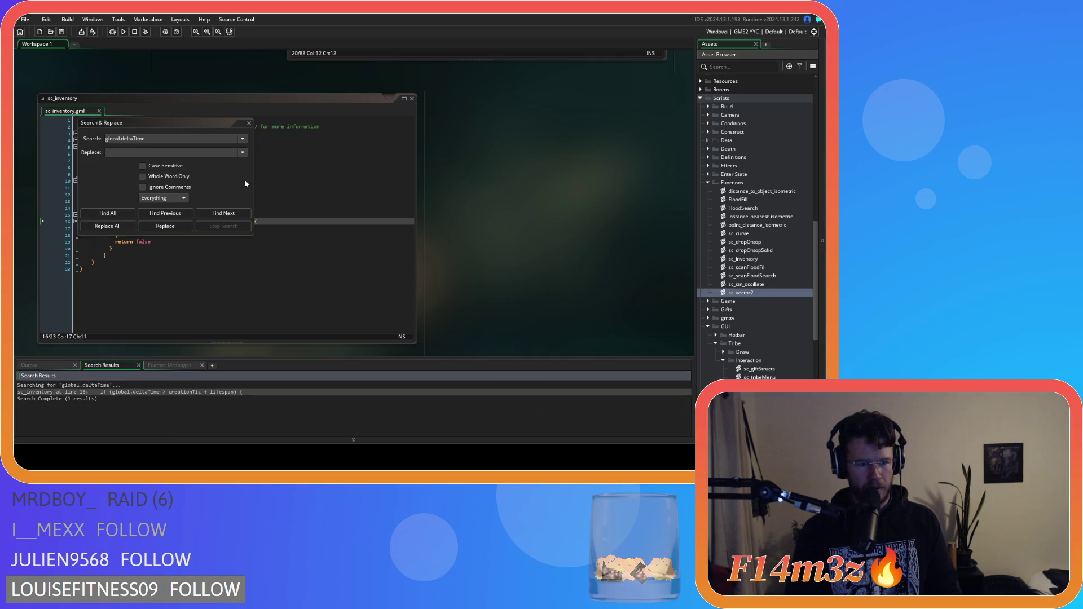
pyautogui.click(249, 123)
pyautogui.click(210, 254)
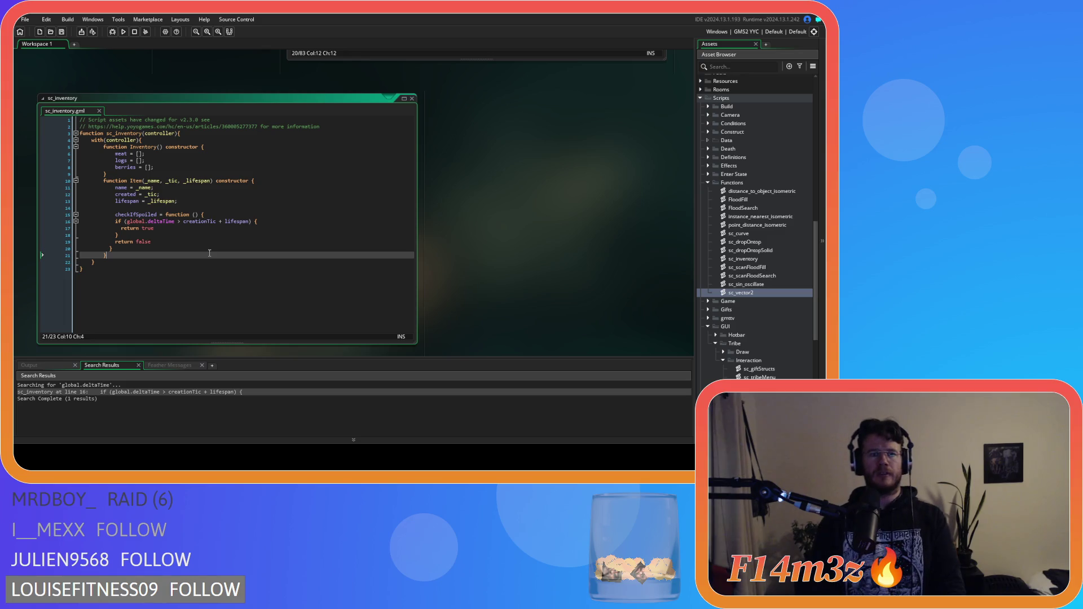
# Remove the spaces around the '>' in the spoil condition
pyautogui.click(180, 221)
pyautogui.press('BackSpace')
pyautogui.press('Right')
pyautogui.press('Delete')
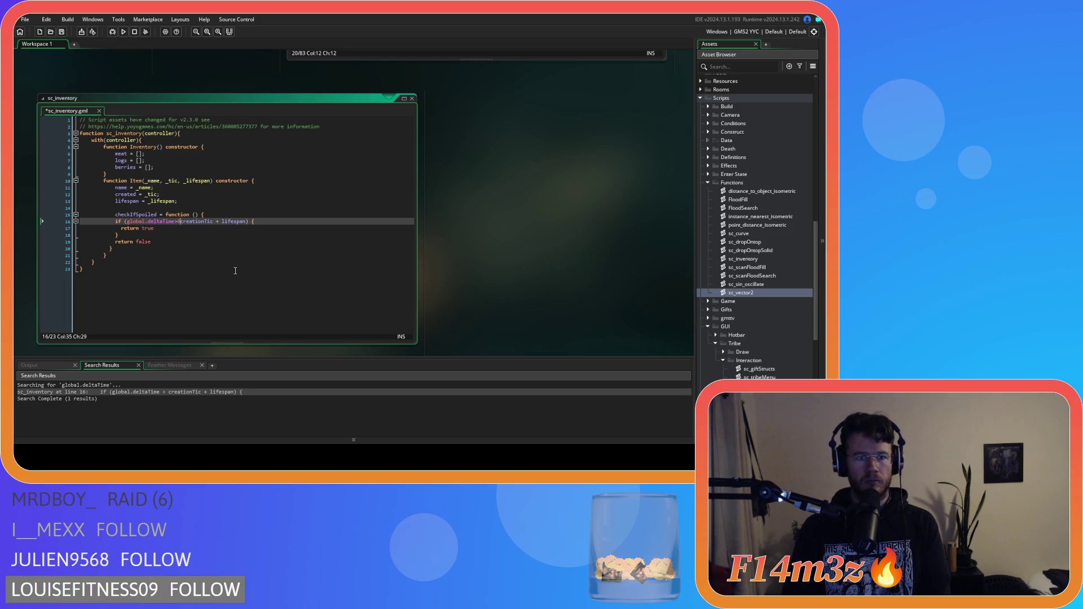
# Paste created over creationTic in the condition, drop the extra space, and save
pyautogui.click(213, 221)
pyautogui.doubleClick(125, 194)
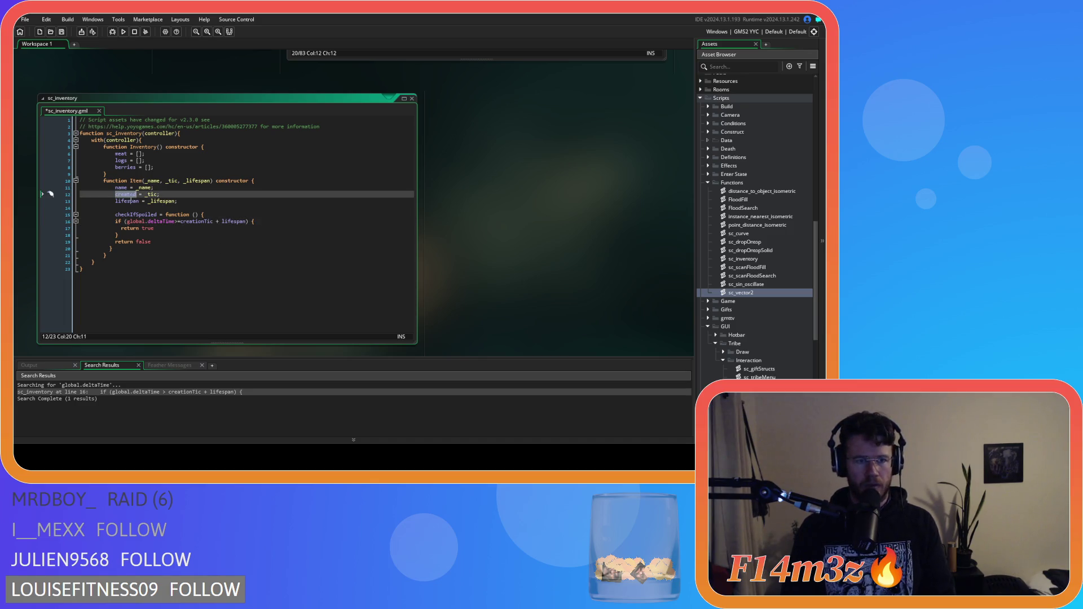
pyautogui.hotkey('ctrl', 'c')
pyautogui.doubleClick(206, 221)
pyautogui.hotkey('ctrl', 'v')
pyautogui.press('Delete')
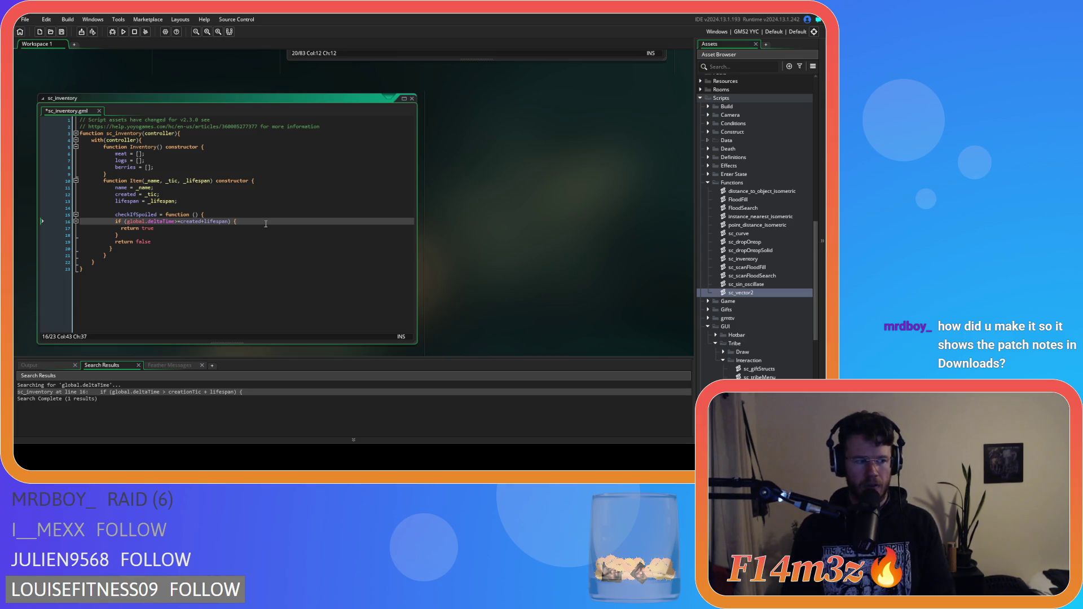
pyautogui.click(266, 224)
pyautogui.hotkey('ctrl', 's')
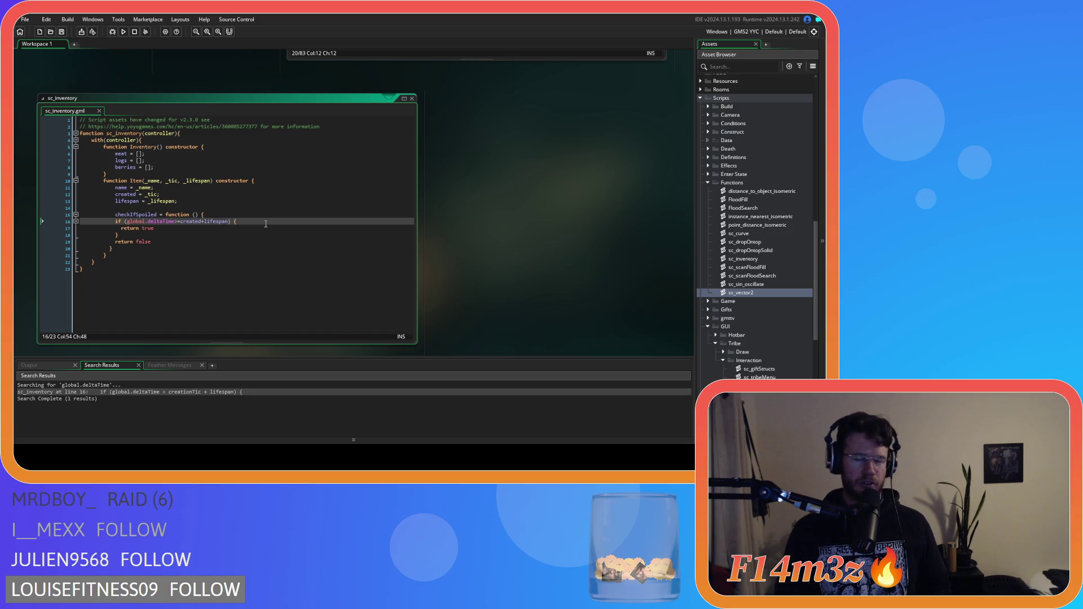
# Indent the return true line under the if statement
pyautogui.click(187, 247)
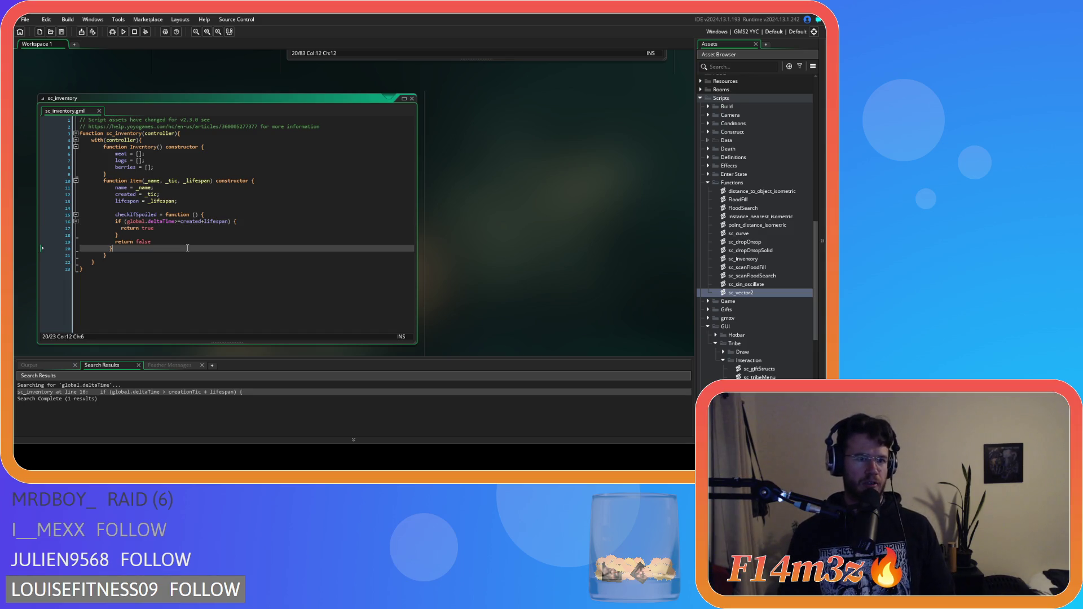
pyautogui.click(111, 237)
pyautogui.click(117, 228)
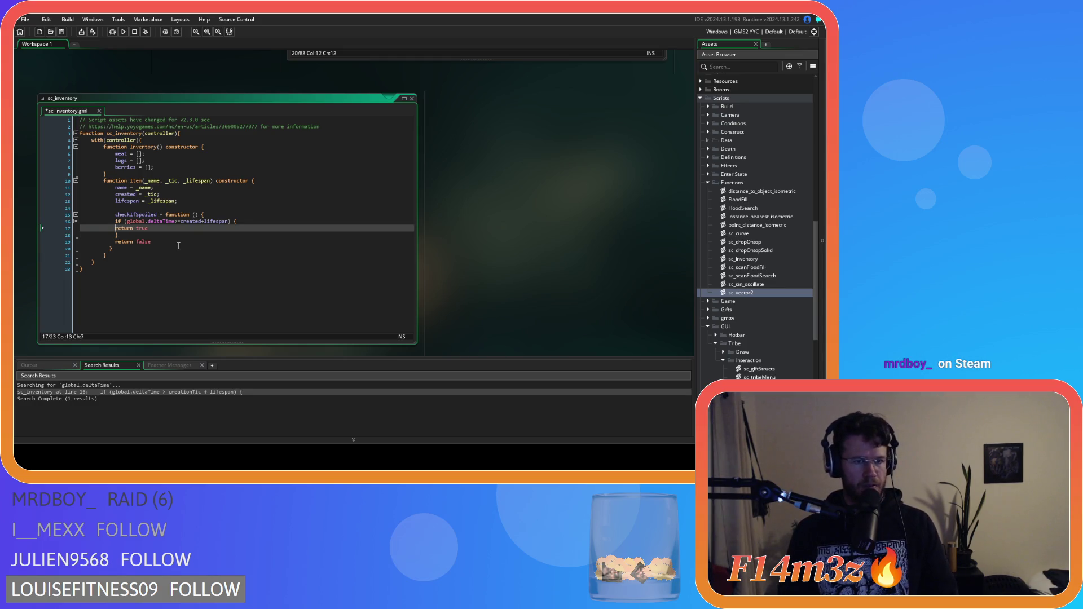
pyautogui.press('Down')
pyautogui.scroll(3, 496, 250)
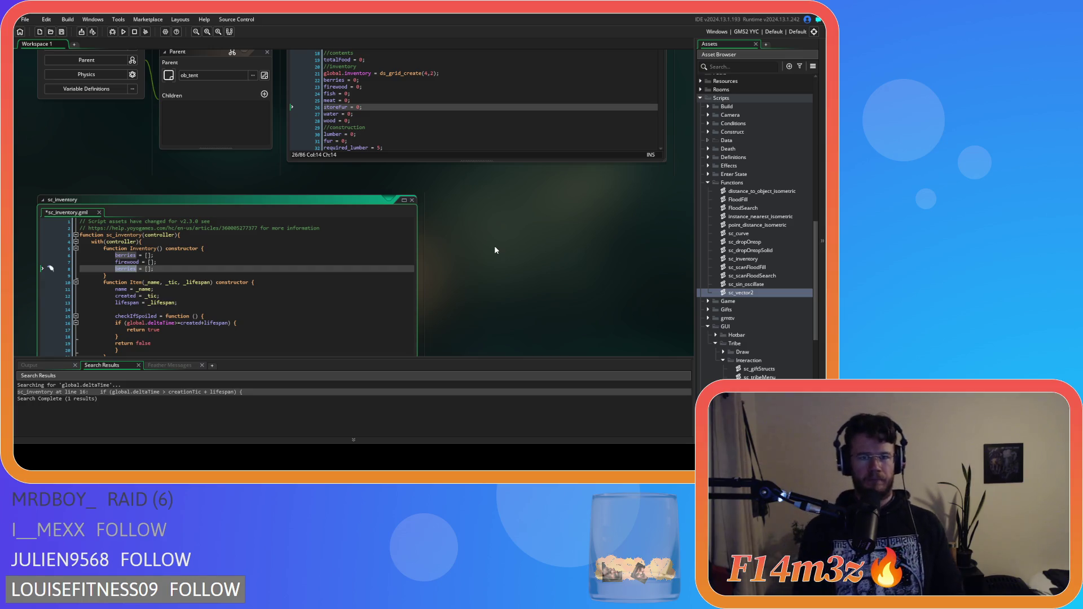
# Add fish and meat array lines to the Inventory constructor
pyautogui.write('fish')
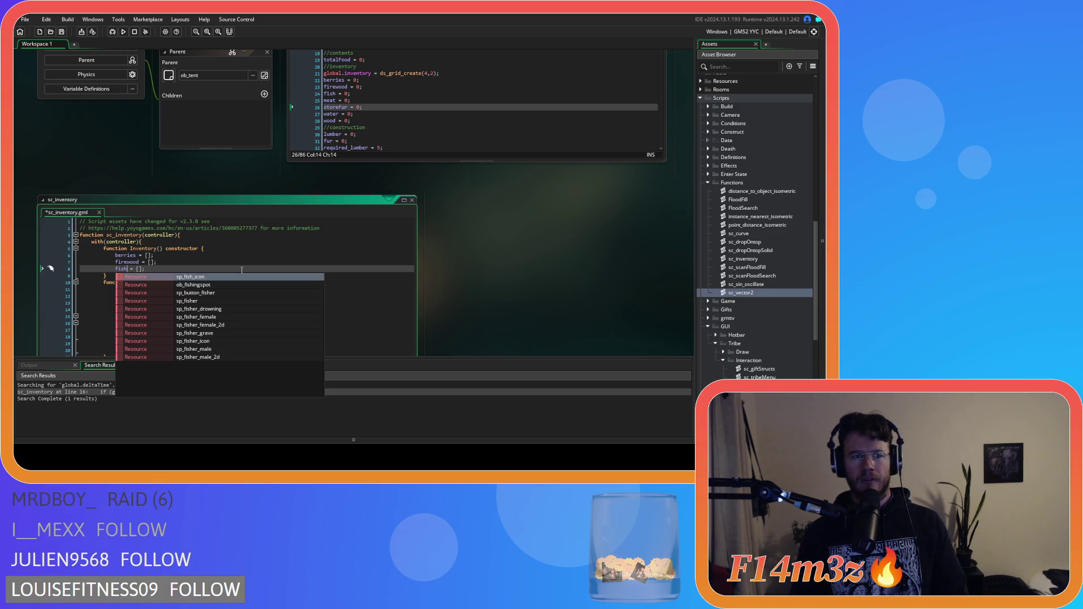
pyautogui.click(186, 269)
pyautogui.hotkey('ctrl', 'd')
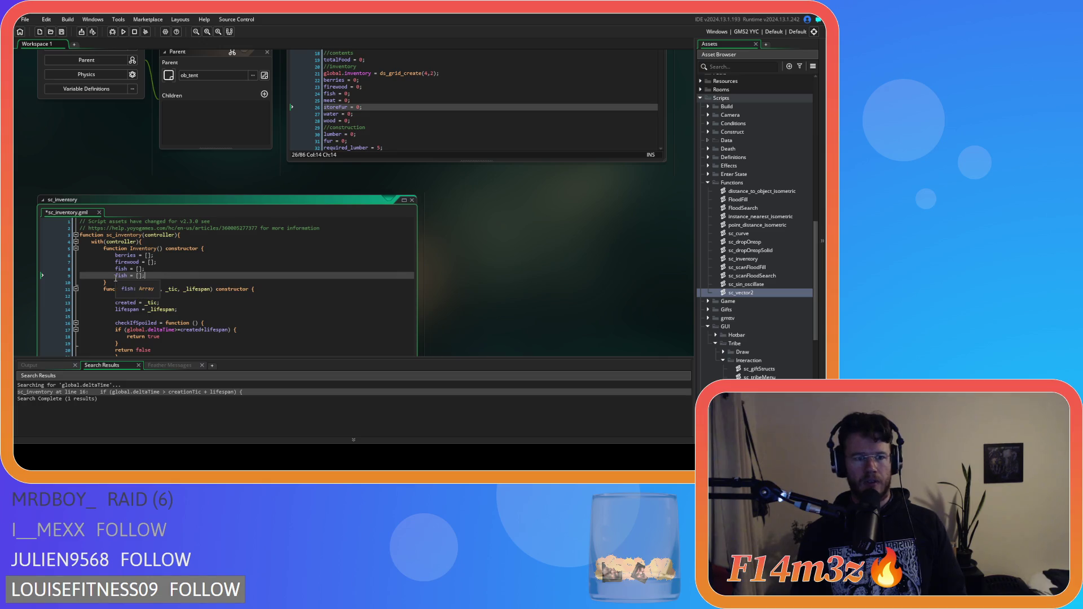
pyautogui.doubleClick(121, 275)
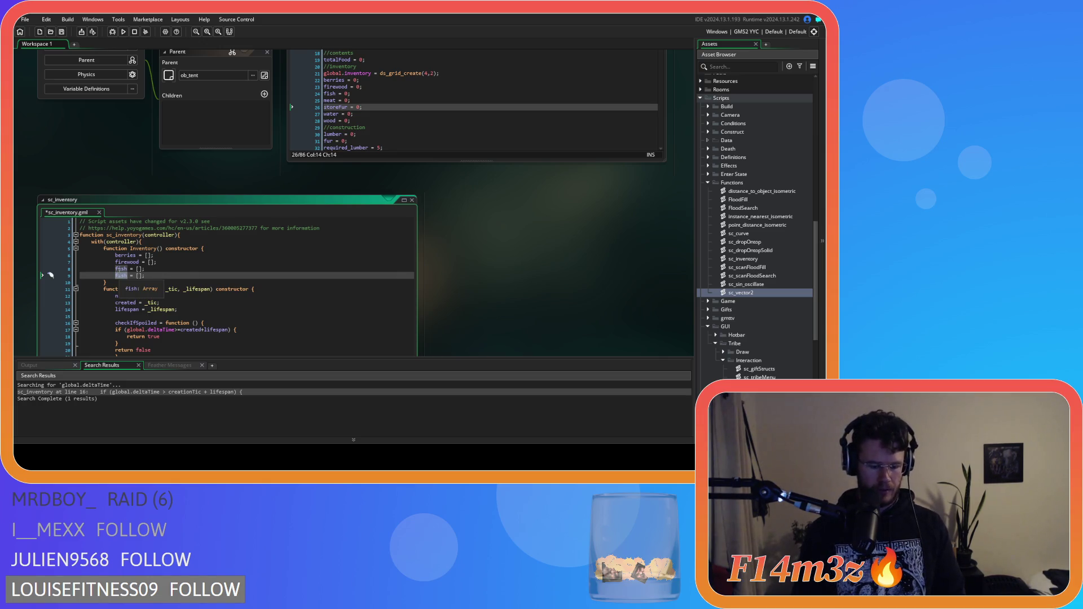
pyautogui.write('meat')
pyautogui.click(175, 274)
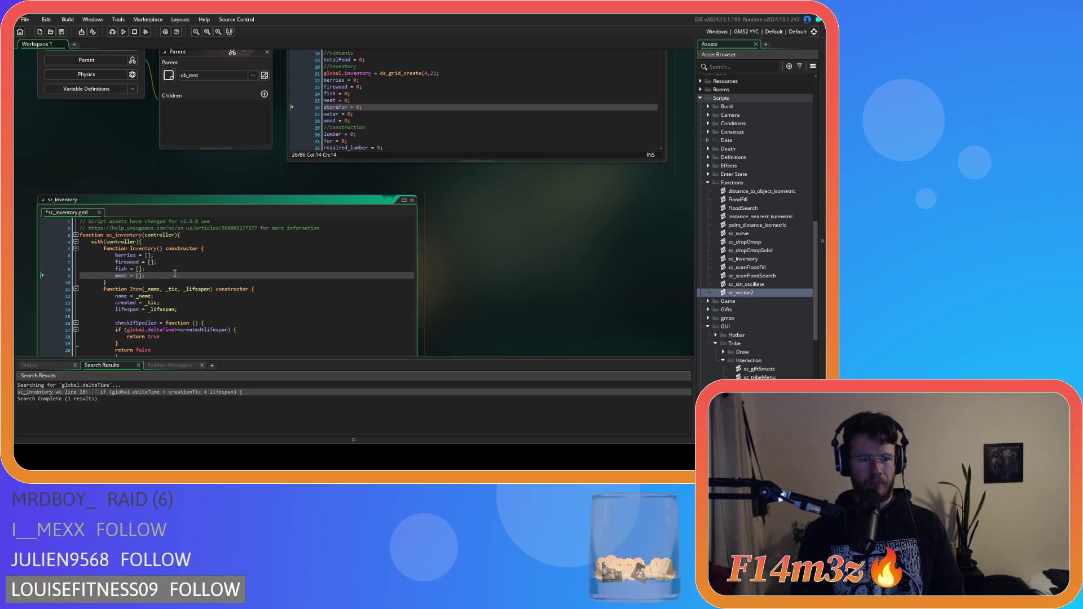
pyautogui.hotkey('ctrl', 'd')
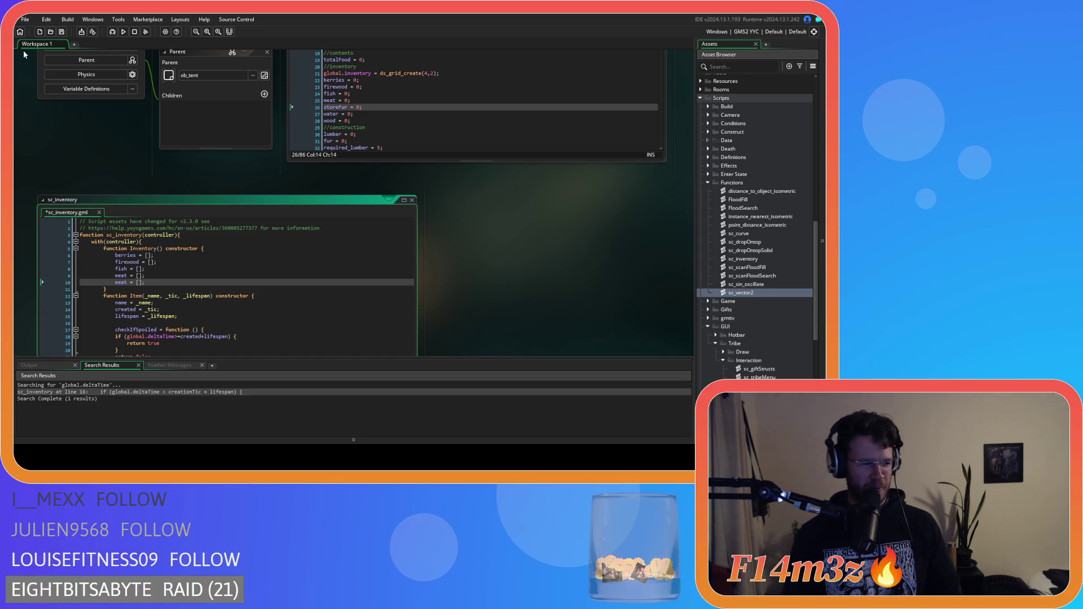
# Rename the duplicated meat line on line 10 to a storeFur array
pyautogui.scroll(1, 175, 280)
pyautogui.scroll(-1, 461, 278)
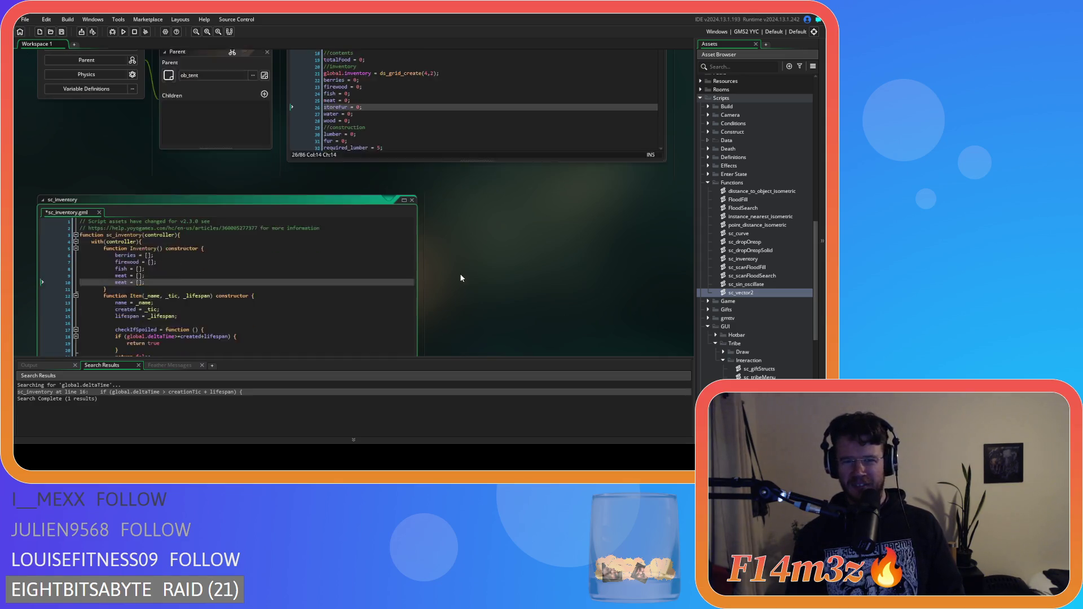
pyautogui.doubleClick(120, 282)
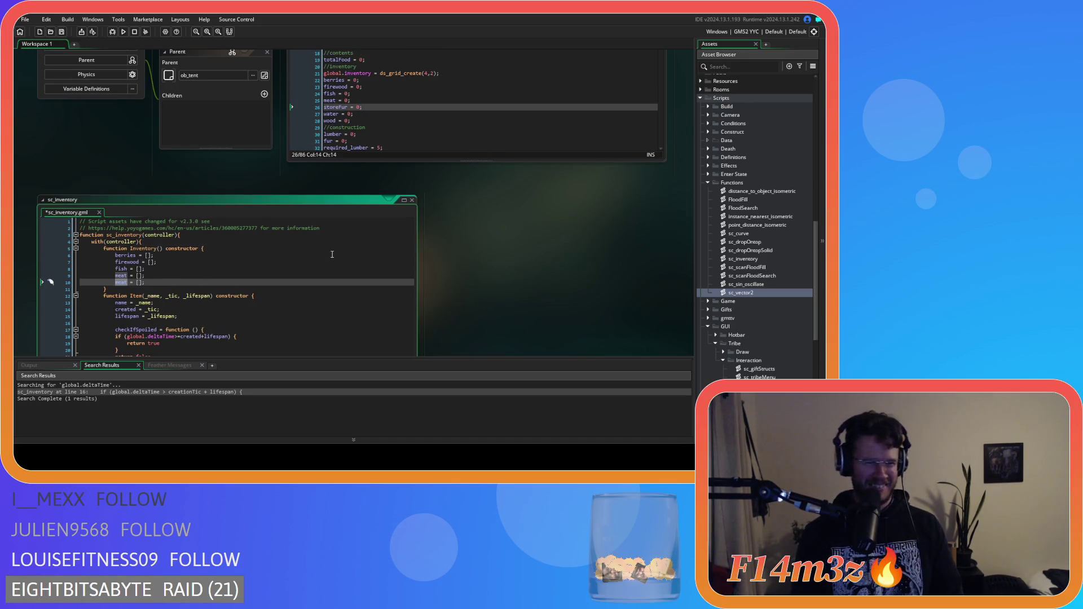
pyautogui.write('store')
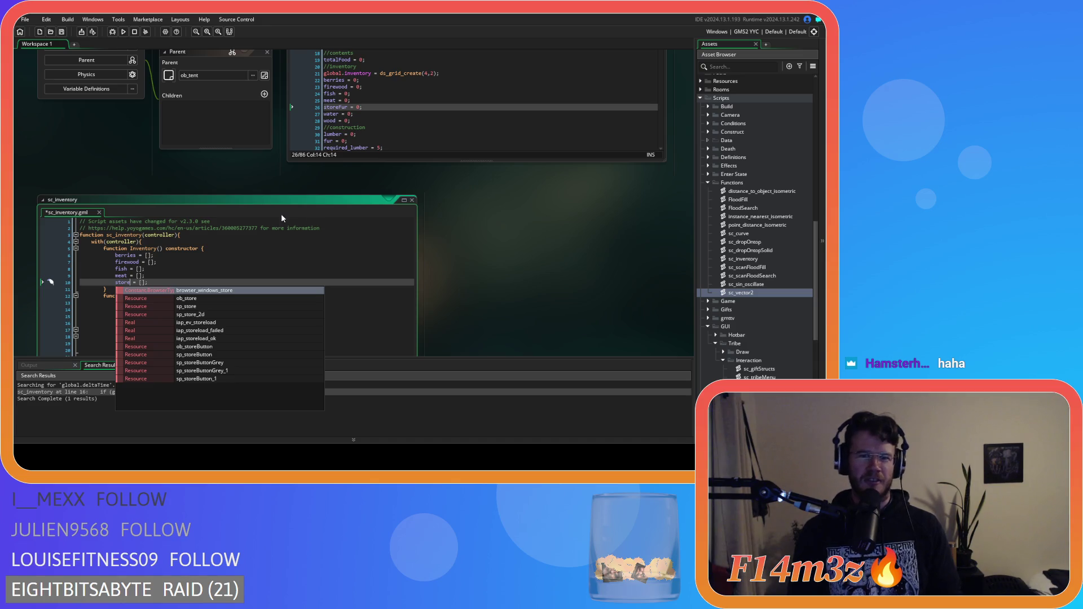
pyautogui.write('Fur')
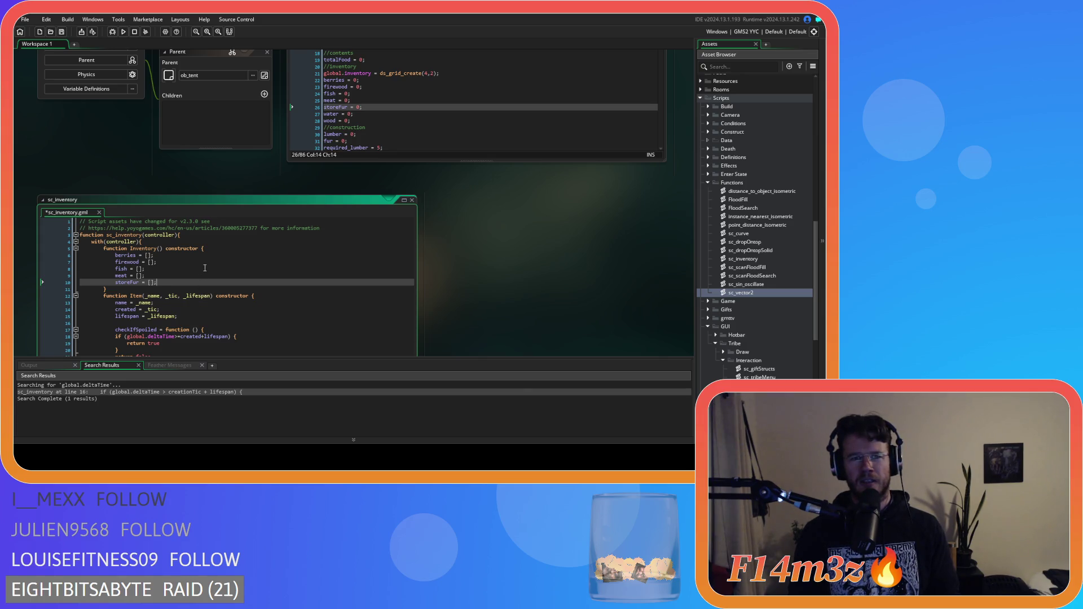
# Add lowercase water and wood array lines below storeFur
pyautogui.hotkey('ctrl', 'd')
pyautogui.doubleClick(126, 288)
pyautogui.write('Water = [];')
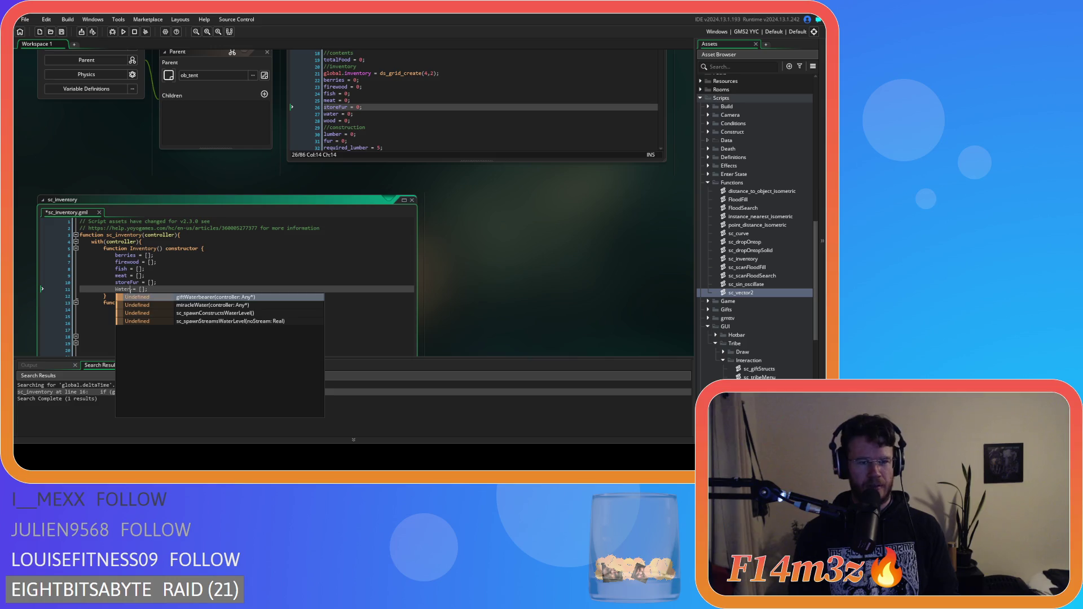
pyautogui.press('Escape')
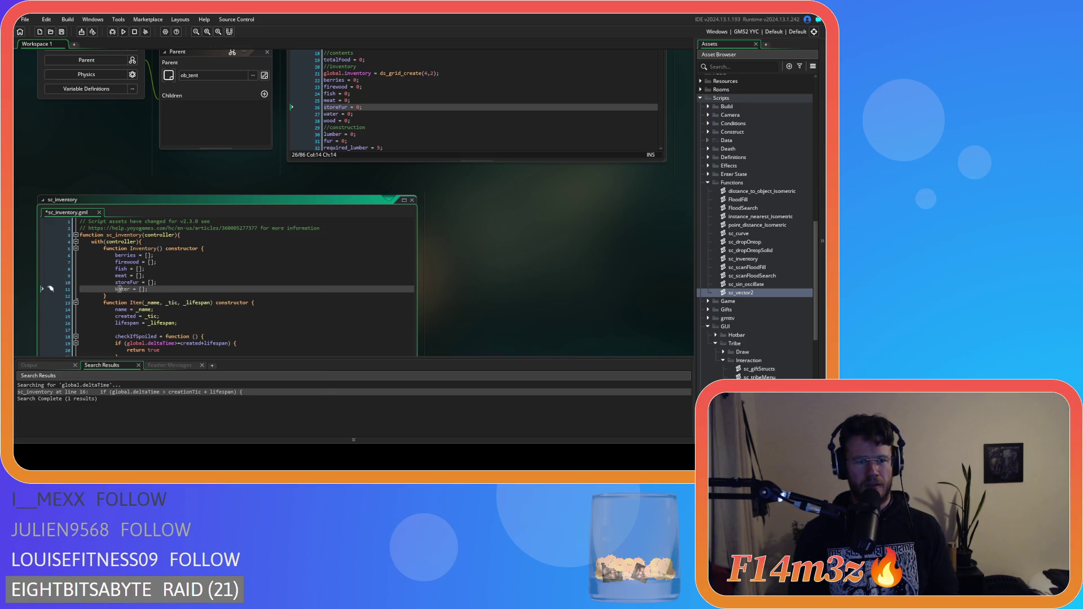
pyautogui.doubleClick(122, 288)
pyautogui.write('water')
pyautogui.press('Escape')
pyautogui.hotkey('ctrl', 'd')
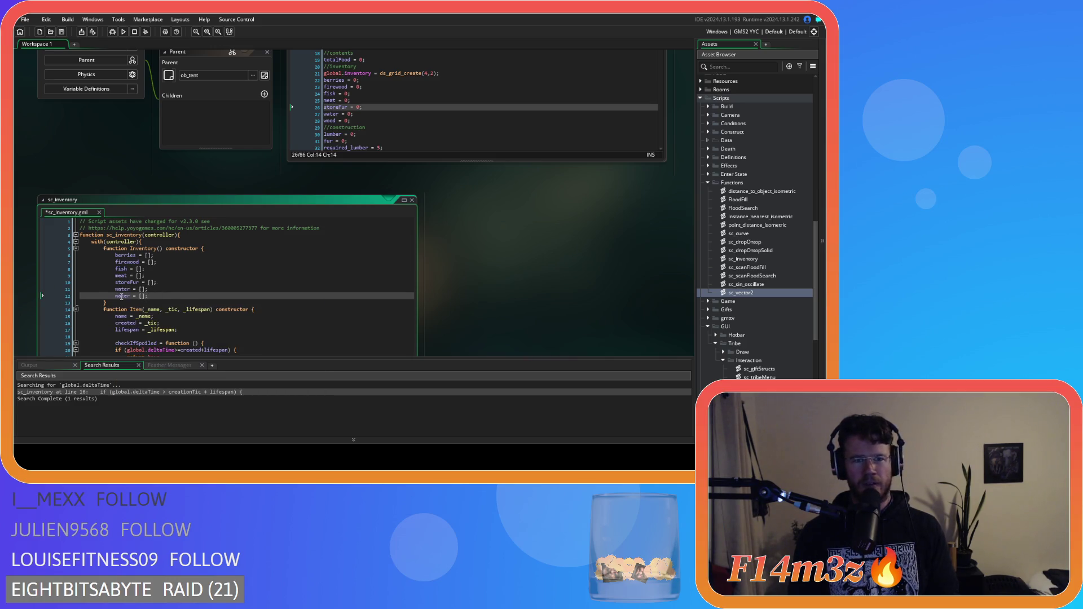
pyautogui.doubleClick(122, 295)
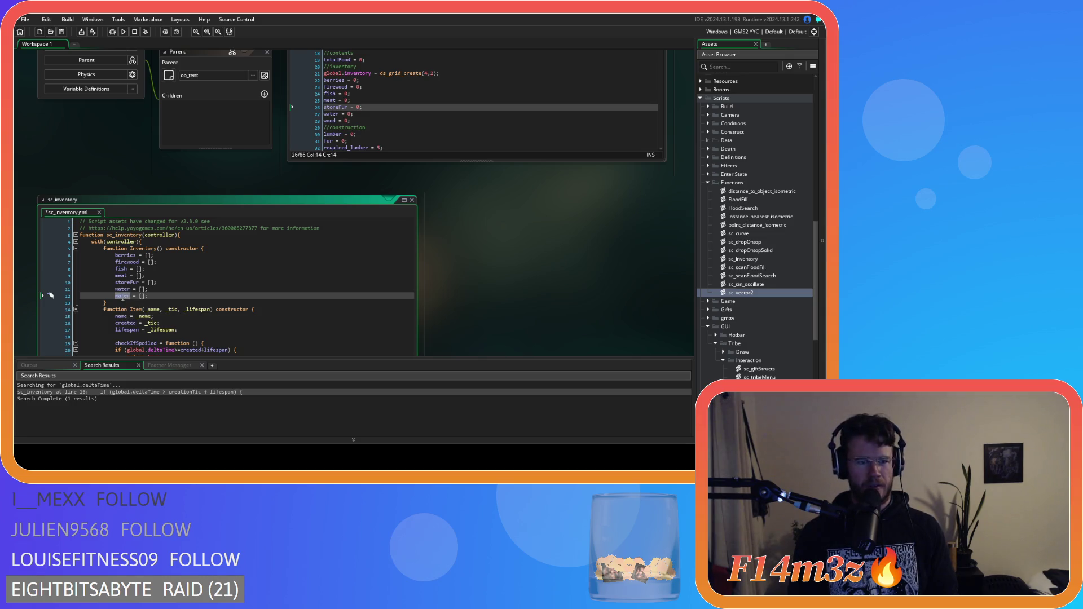
pyautogui.write('wood')
pyautogui.click(216, 286)
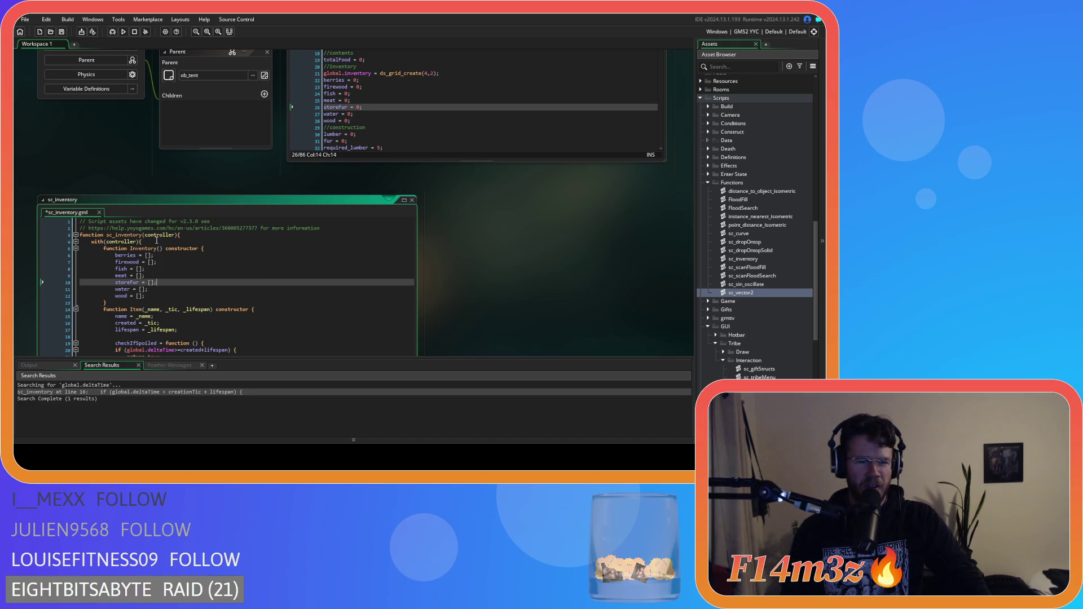
# Rename the storeFur array to fur and save sc_inventory
pyautogui.doubleClick(123, 282)
pyautogui.write('fur')
pyautogui.click(189, 281)
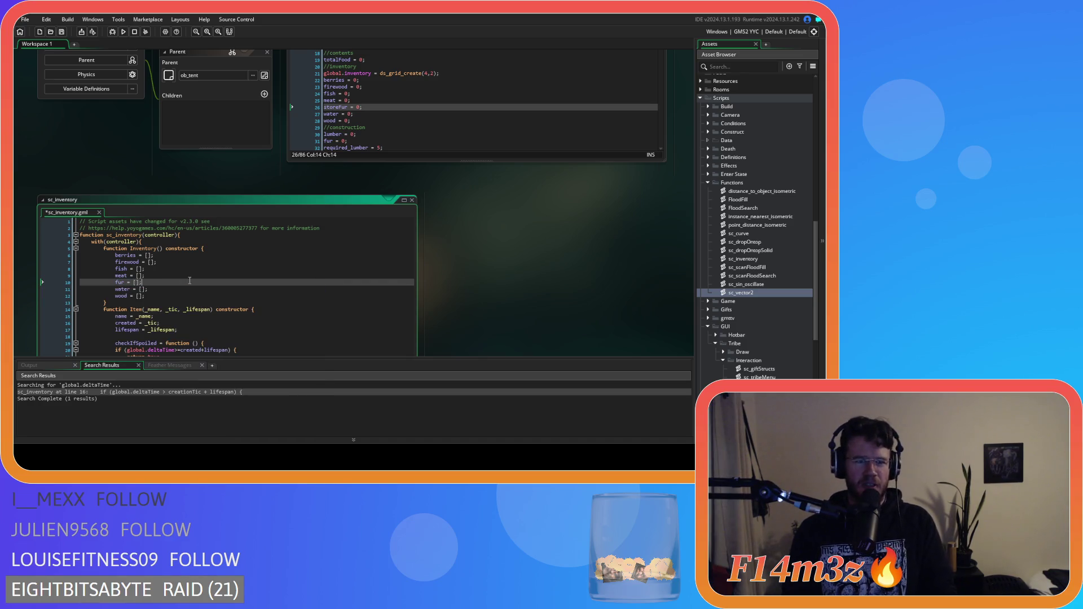
pyautogui.hotkey('ctrl', 's')
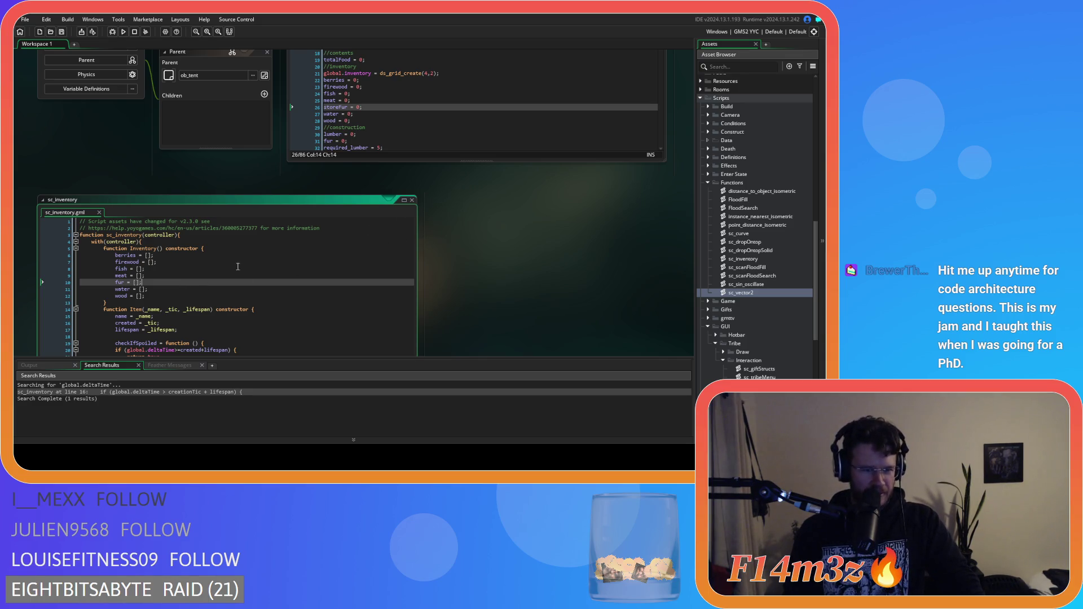
pyautogui.click(164, 296)
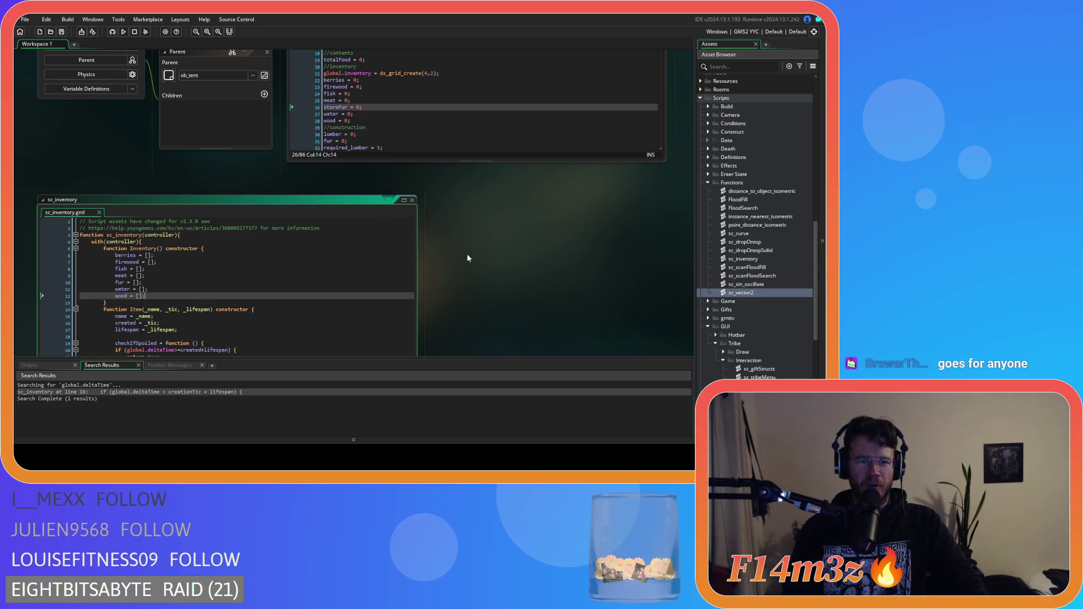
pyautogui.scroll(-3, 467, 259)
pyautogui.scroll(1, 467, 258)
pyautogui.scroll(-1, 467, 258)
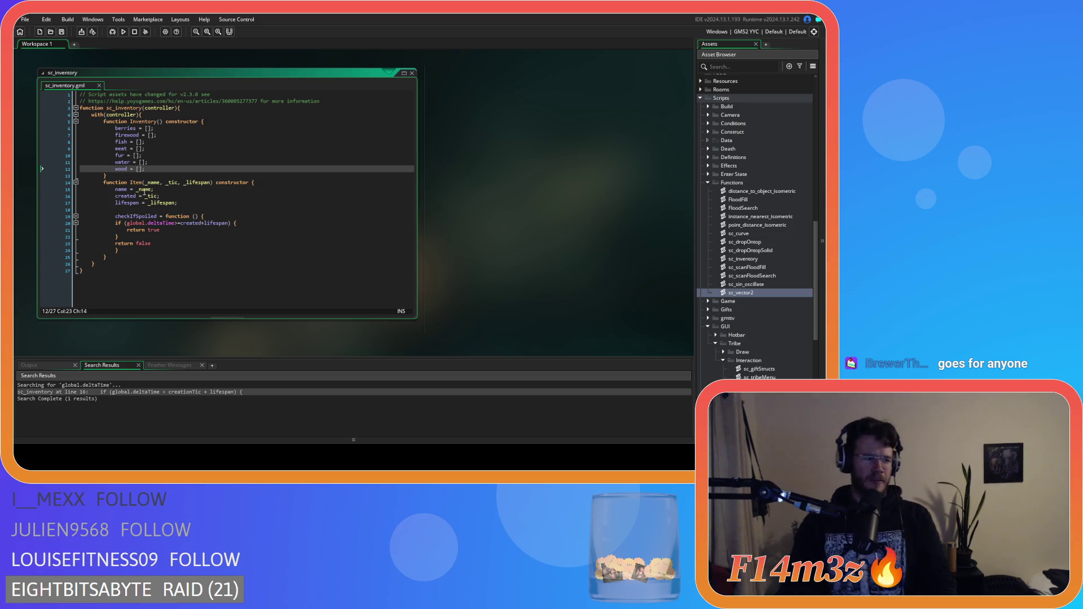
pyautogui.click(179, 162)
pyautogui.scroll(2, 179, 169)
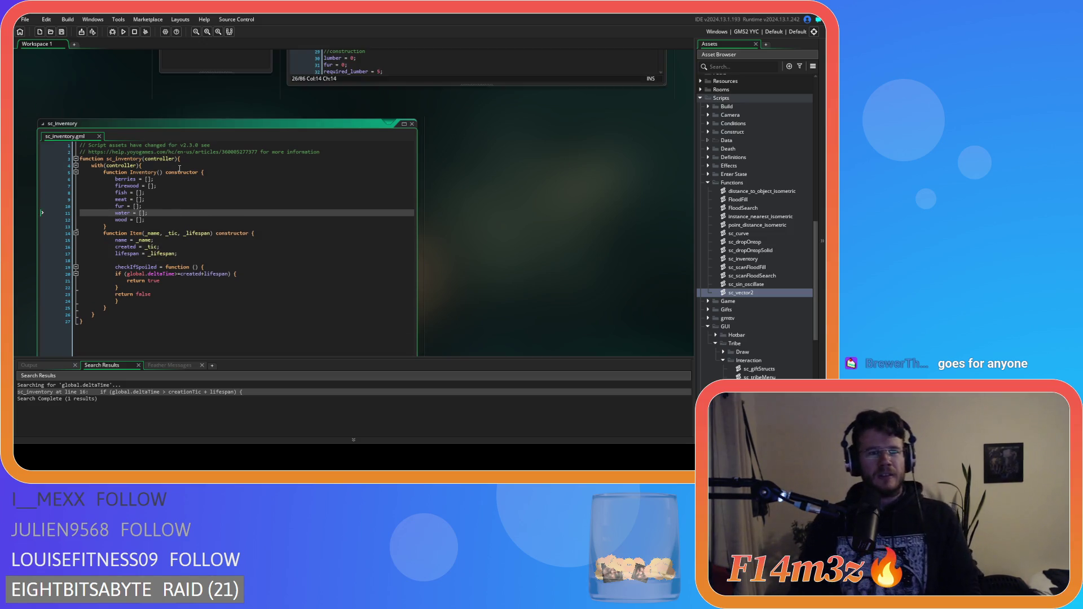
pyautogui.scroll(-2, 482, 236)
pyautogui.click(168, 183)
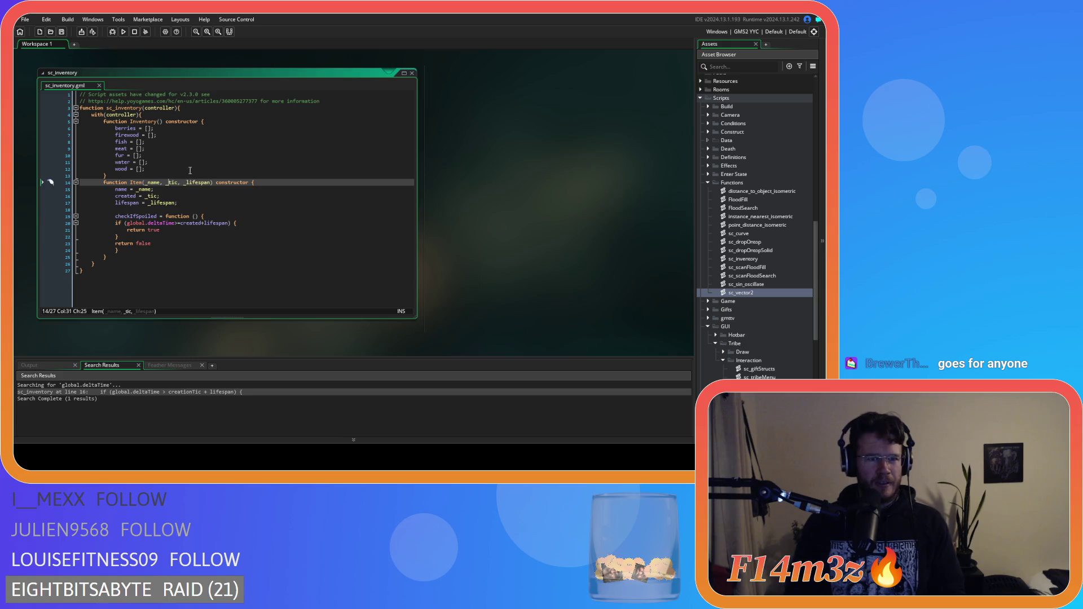
pyautogui.scroll(8, 497, 196)
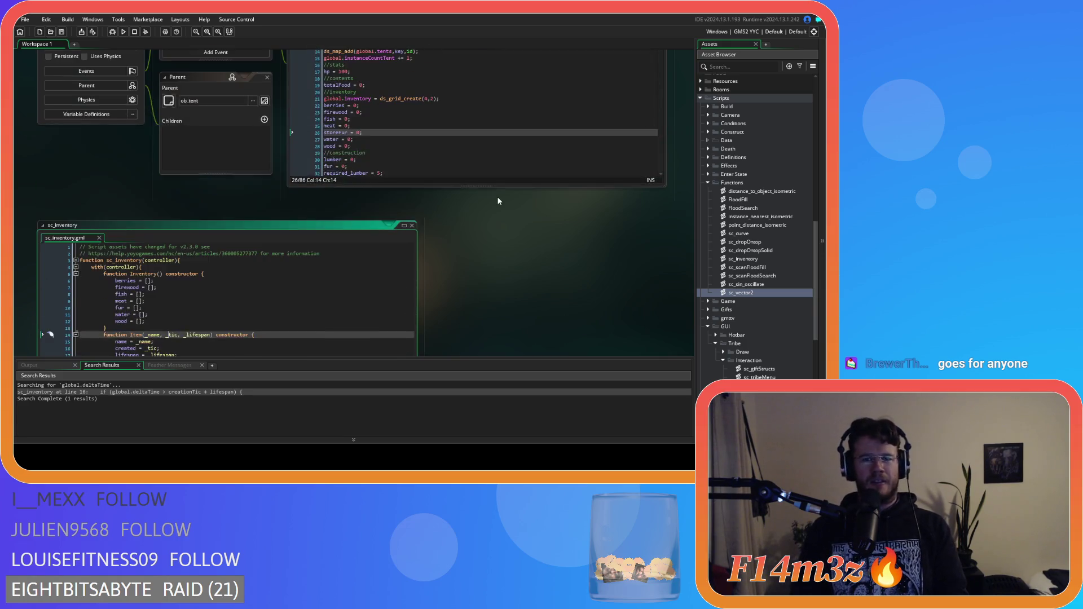
pyautogui.scroll(-8, 475, 309)
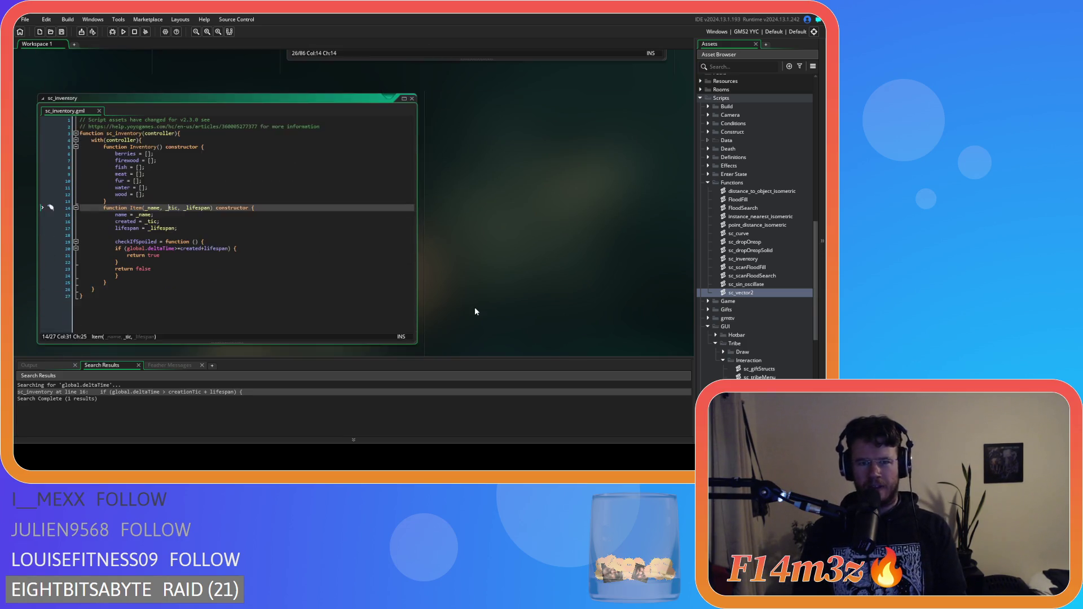
pyautogui.click(332, 230)
pyautogui.click(248, 162)
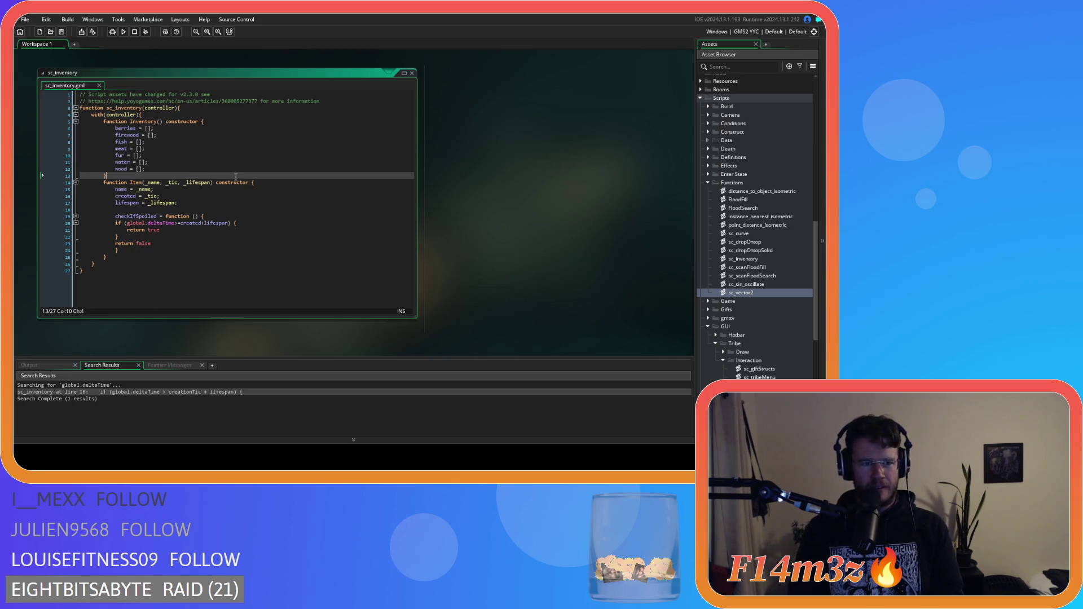
pyautogui.press('Down')
pyautogui.press('Down')
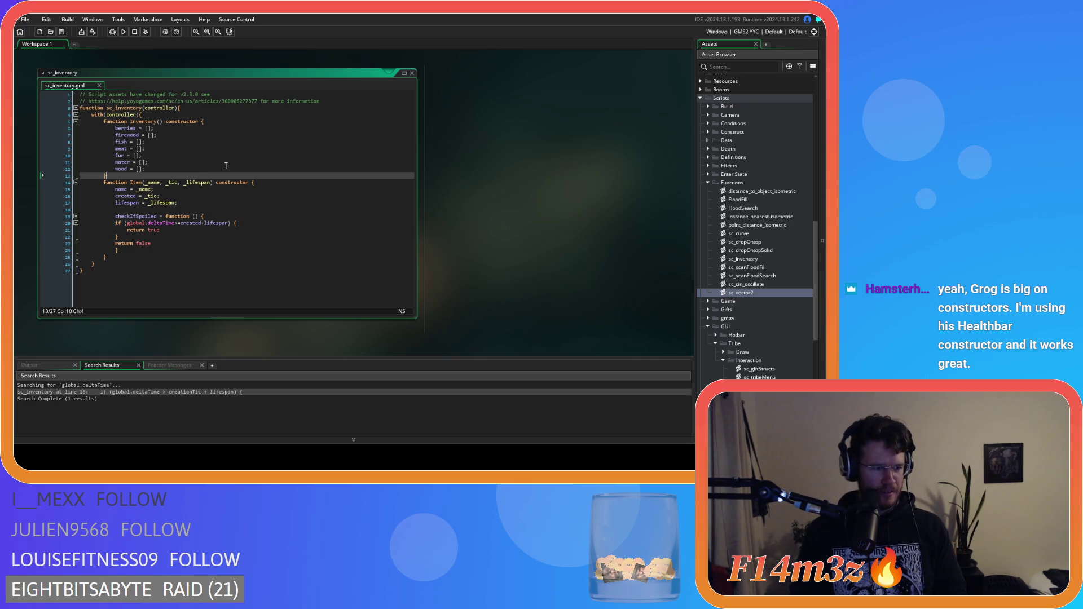
pyautogui.click(257, 164)
pyautogui.press('Down')
pyautogui.press('Down')
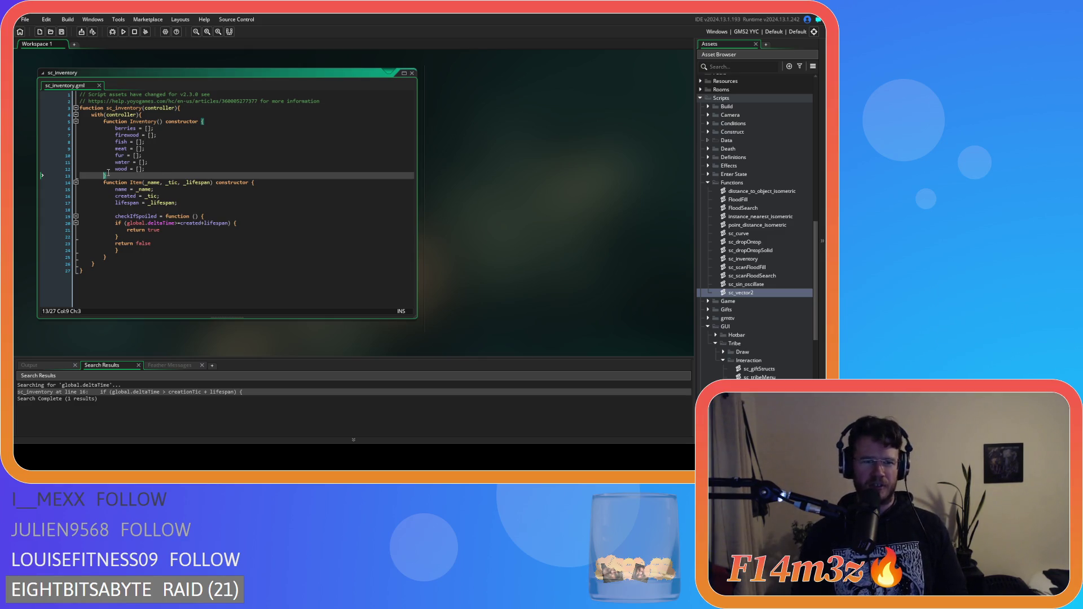
pyautogui.click(178, 182)
pyautogui.click(227, 223)
pyautogui.click(171, 211)
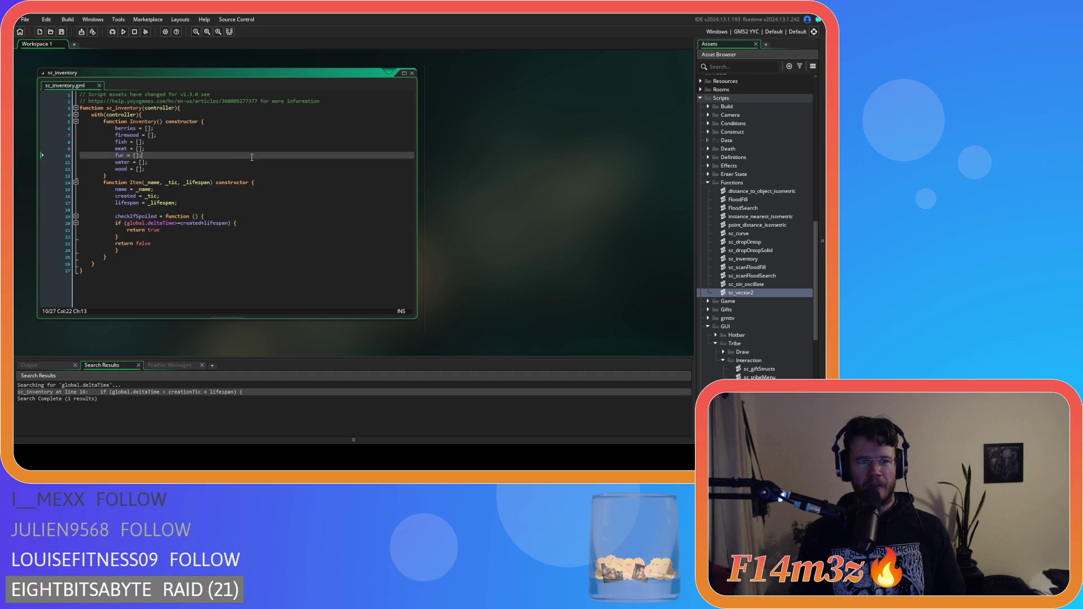
pyautogui.scroll(5, 495, 253)
pyautogui.scroll(-4, 500, 273)
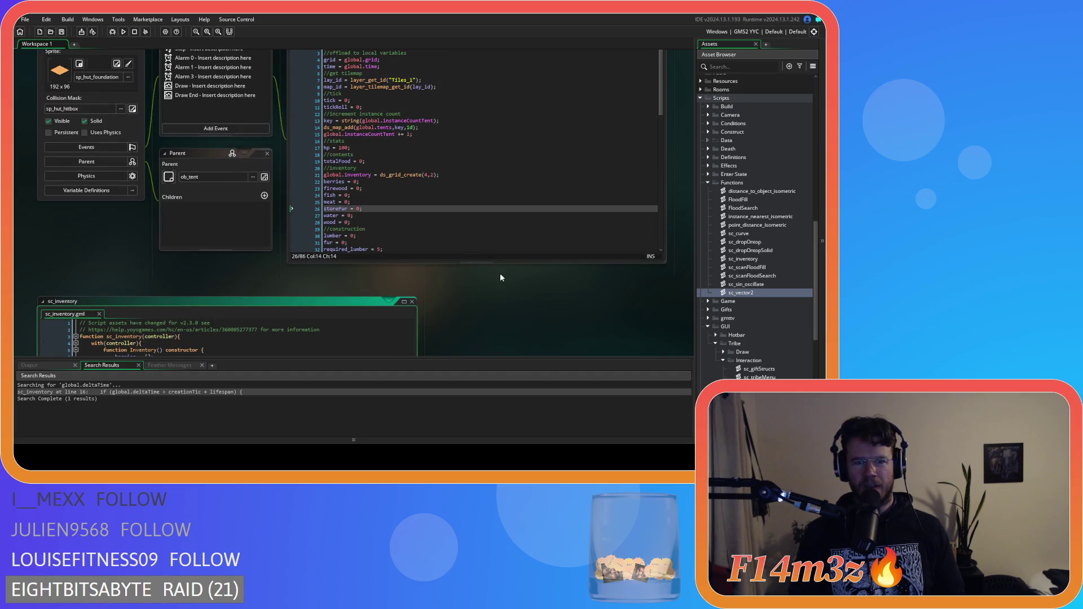
pyautogui.click(288, 222)
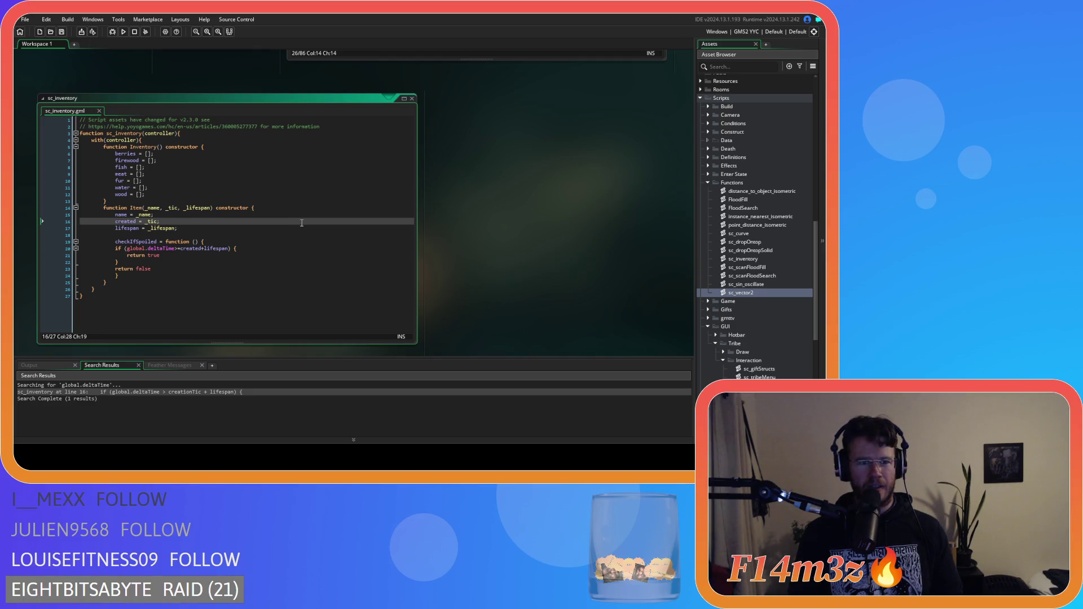
pyautogui.click(195, 216)
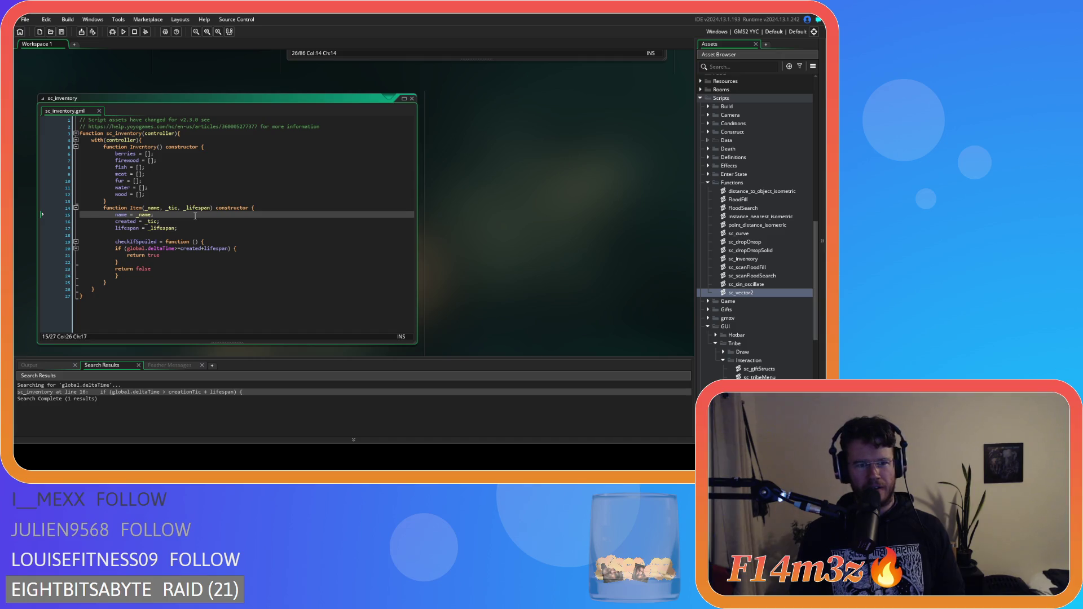
pyautogui.click(179, 221)
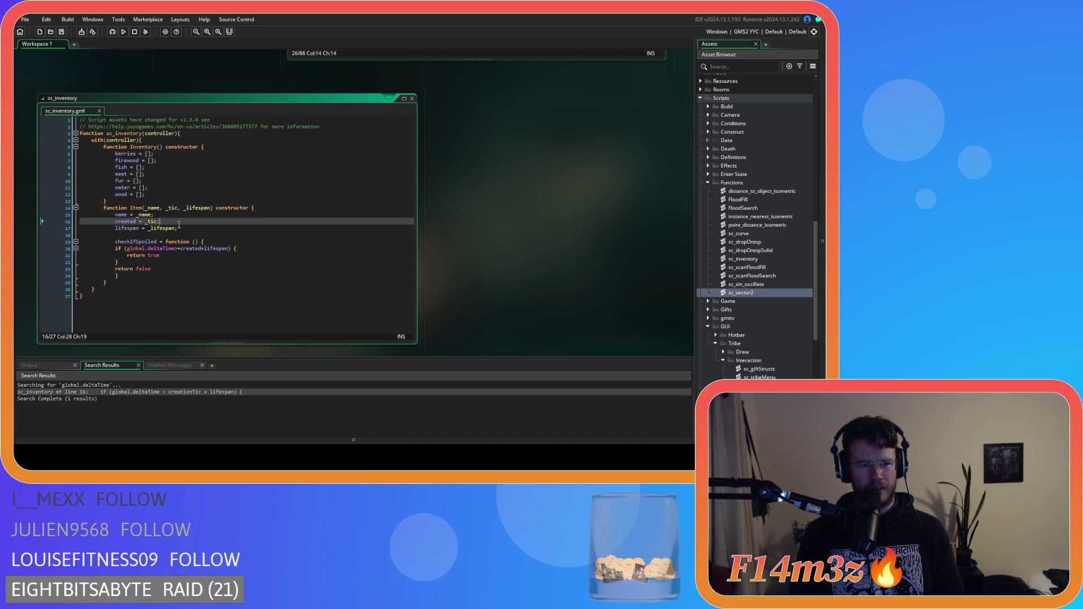
pyautogui.click(186, 229)
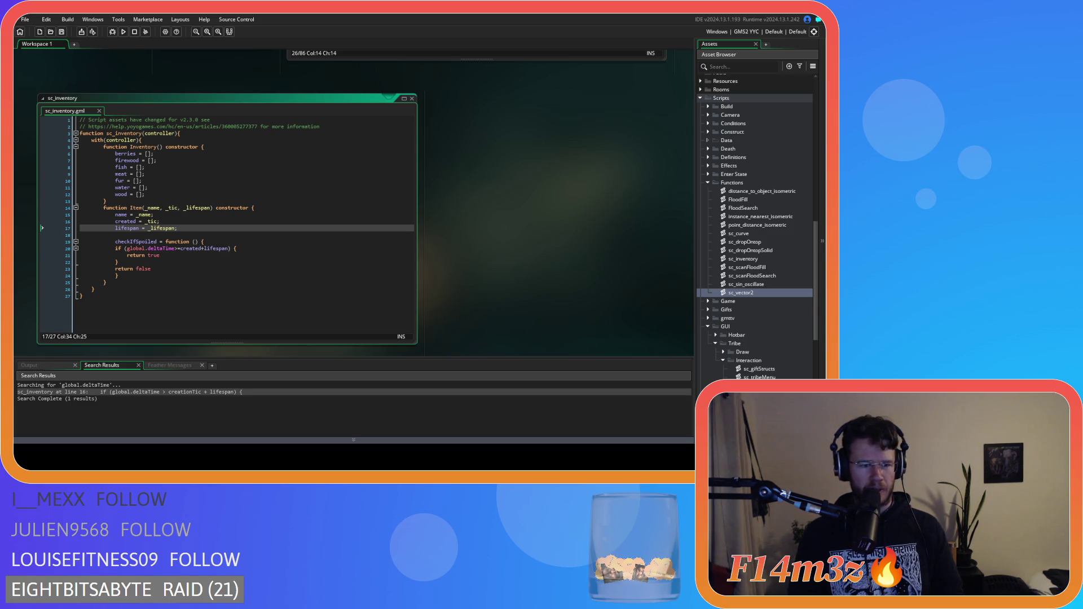
pyautogui.click(169, 276)
pyautogui.click(222, 229)
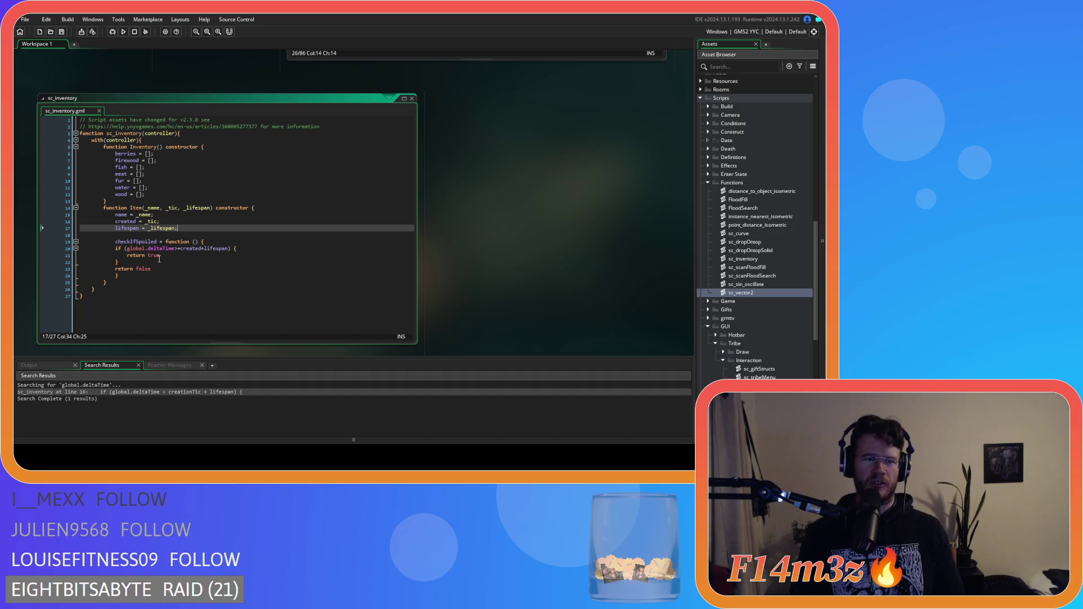
pyautogui.moveTo(127, 241); pyautogui.dragTo(229, 243)
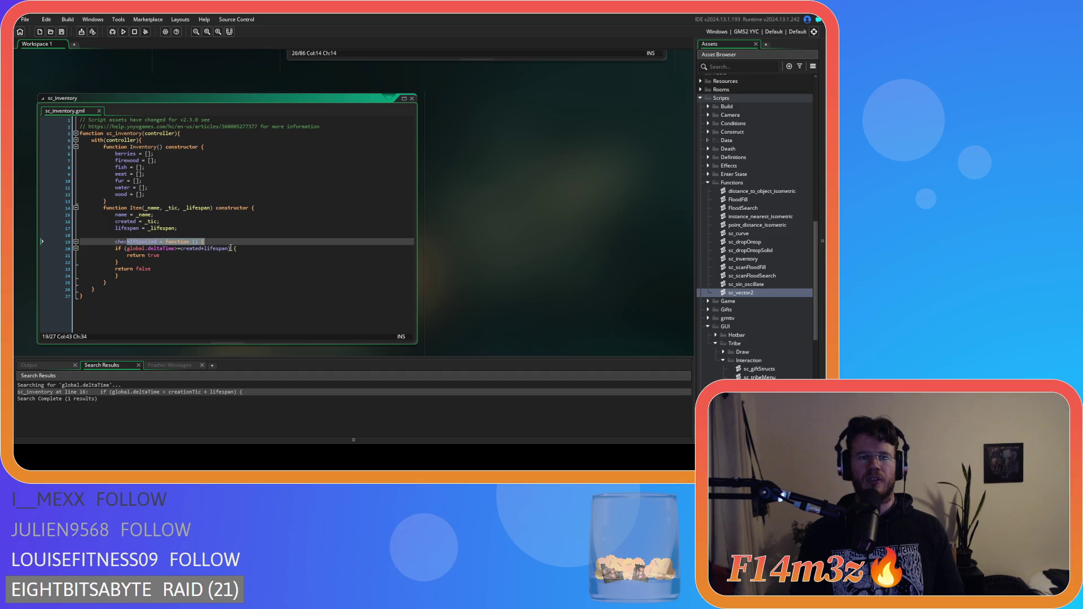
pyautogui.click(164, 267)
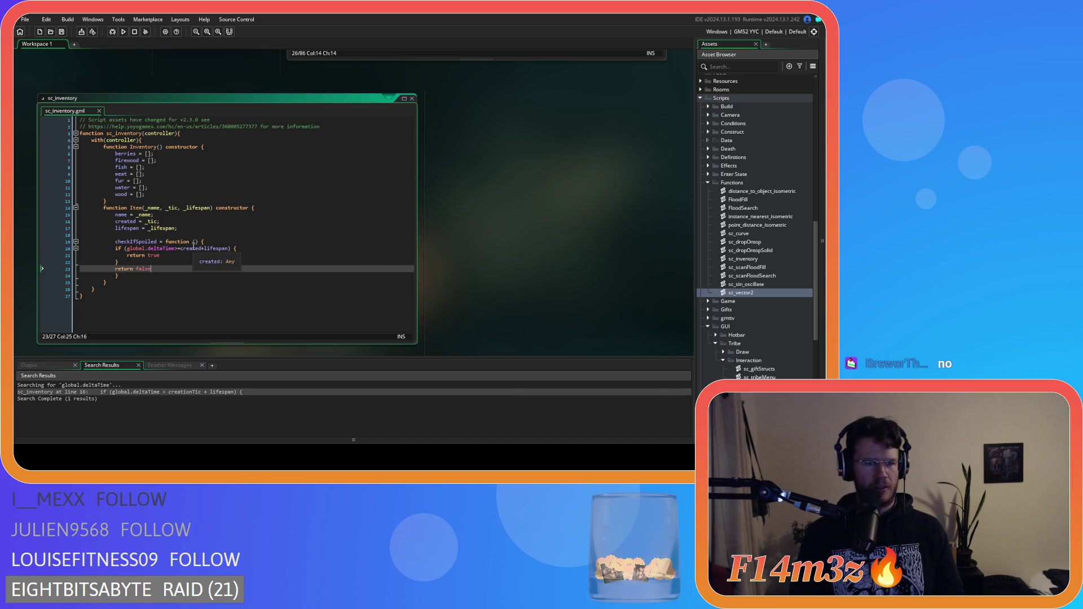
pyautogui.click(220, 242)
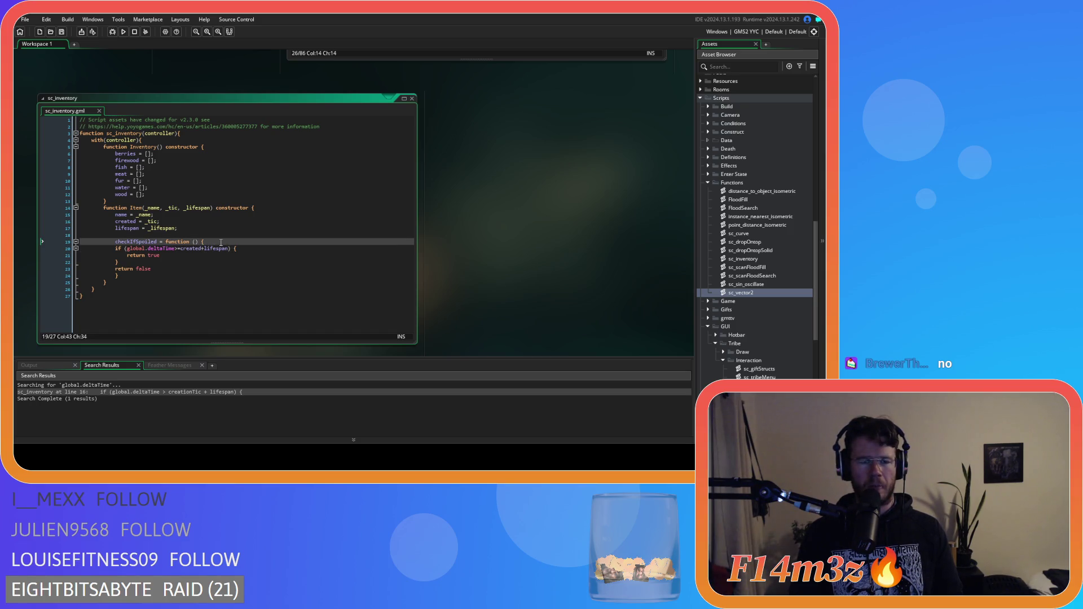
pyautogui.moveTo(203, 250)
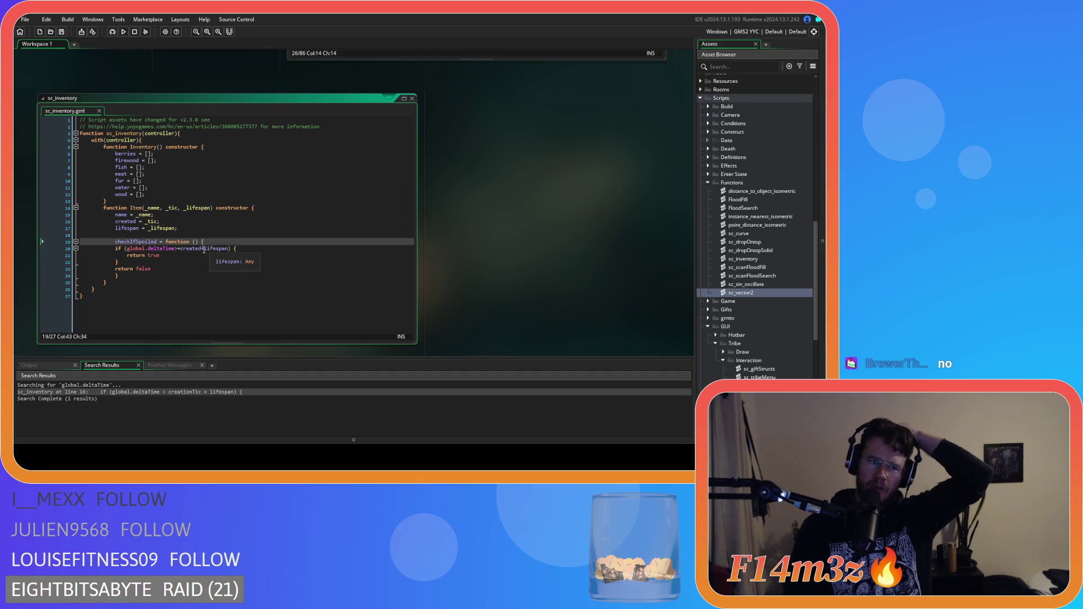
pyautogui.scroll(4, 547, 255)
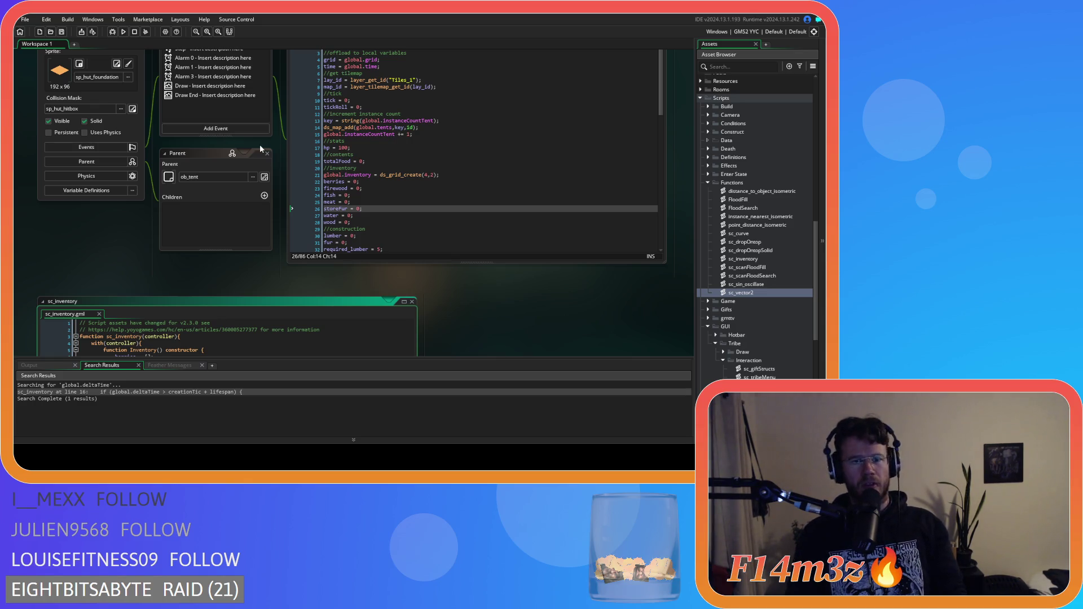
# Replace ob_tent lines 21–28 with global.inventory = new Inventory() and the array_push Item lines
pyautogui.click(442, 175)
pyautogui.moveTo(442, 176); pyautogui.dragTo(310, 180)
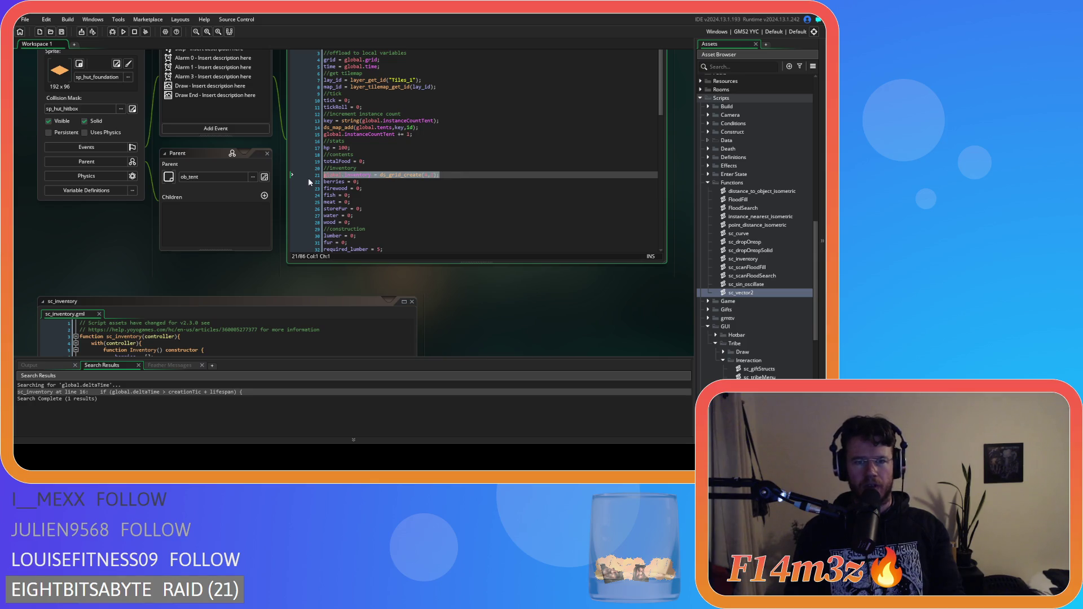
pyautogui.moveTo(356, 221); pyautogui.dragTo(288, 176)
pyautogui.write('global.inventory = new Inventory() // Adding an item array_push(global.inventory.meat, new Item("Meat", global.tic, 100)) array_push(global.inventory.logs, new Item("Log", global.tic, 100)) array_push(global.inventory.meat, new Item("Mean", global.tic, 100))')
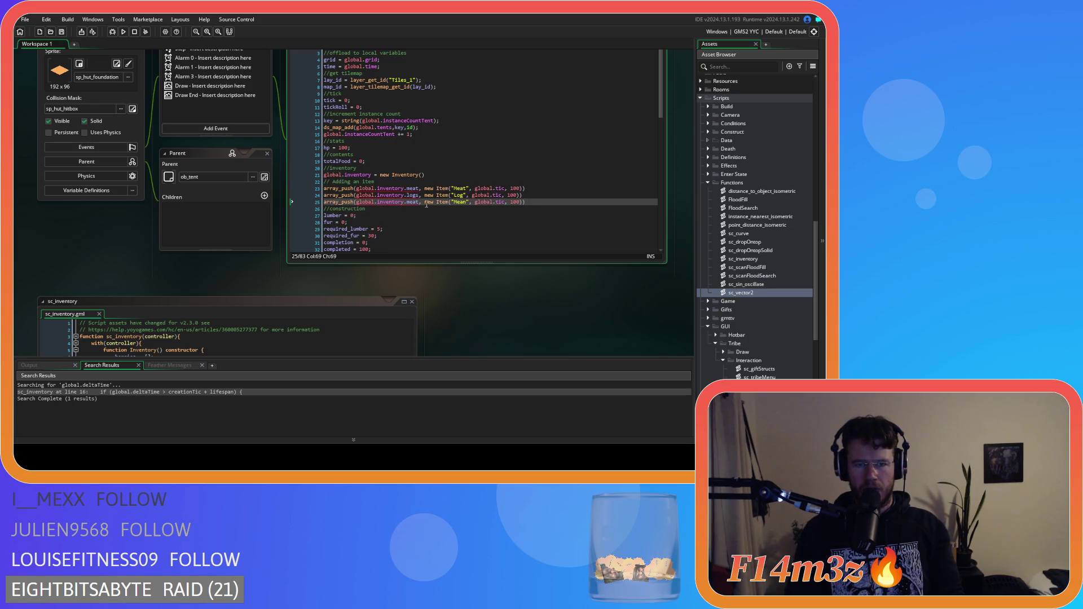
pyautogui.click(446, 173)
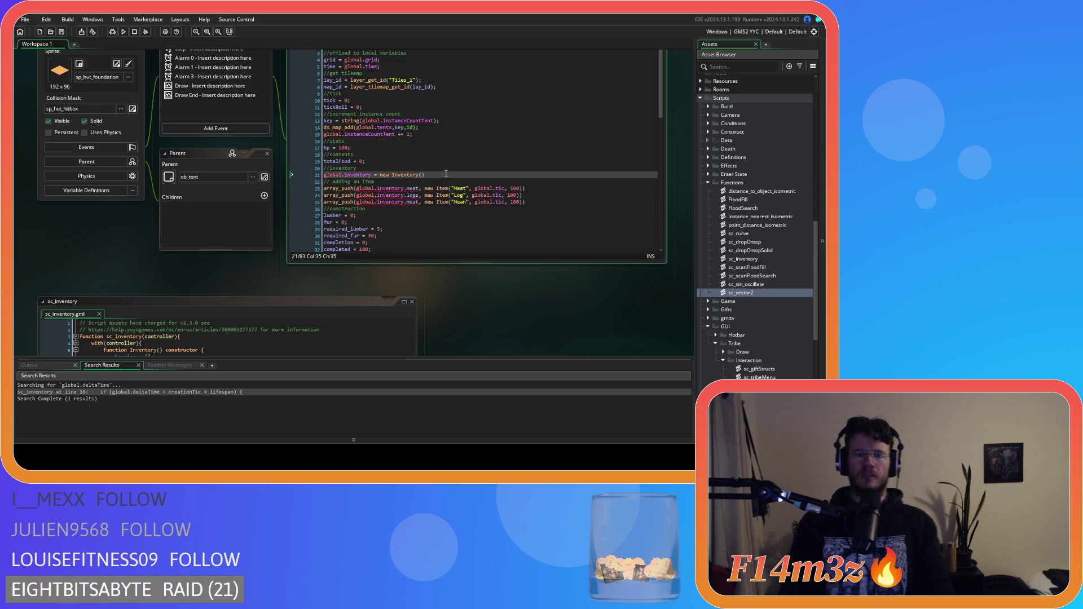